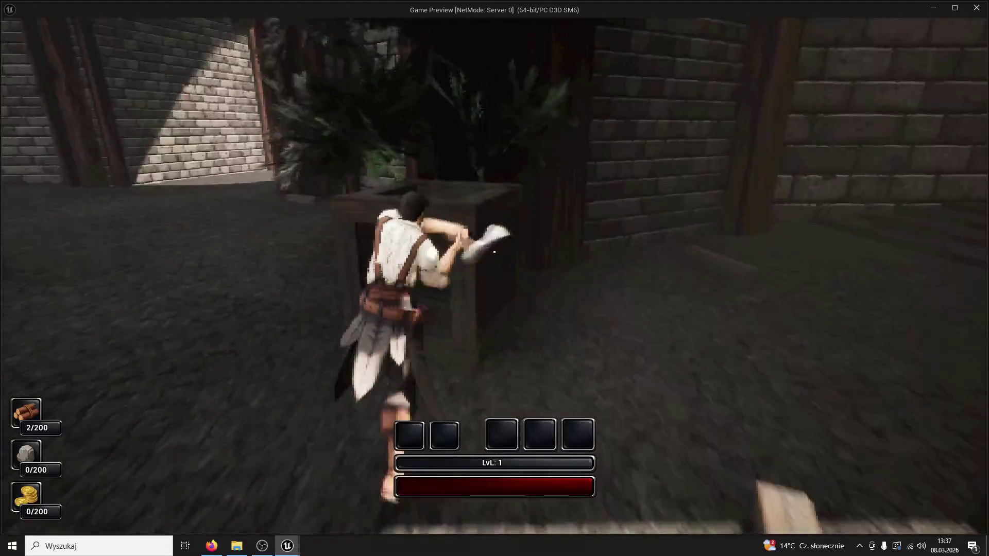
Strike the crate twice for wood, run the character through the courtyard, then stop the playtest.
left_click(494, 252)
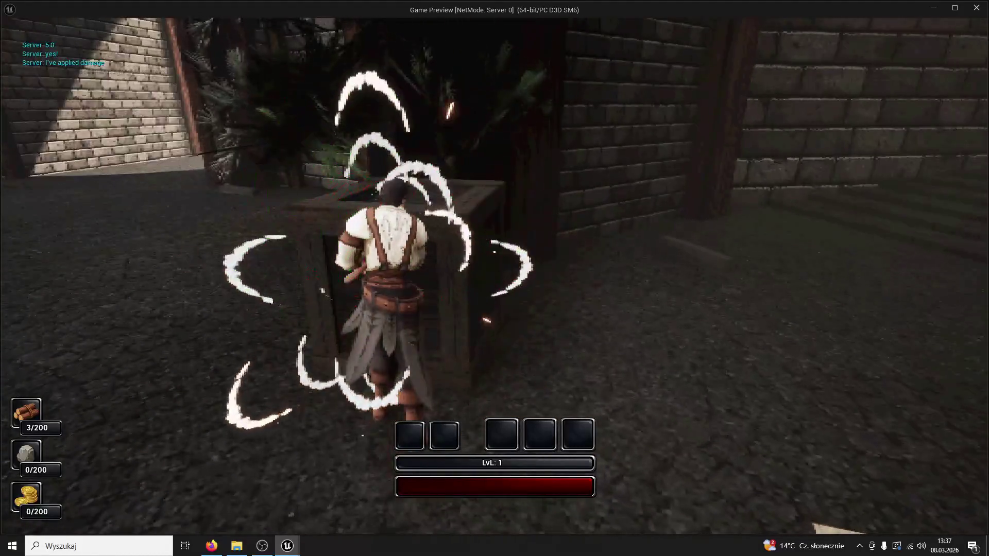
left_click(494, 252)
key("w")
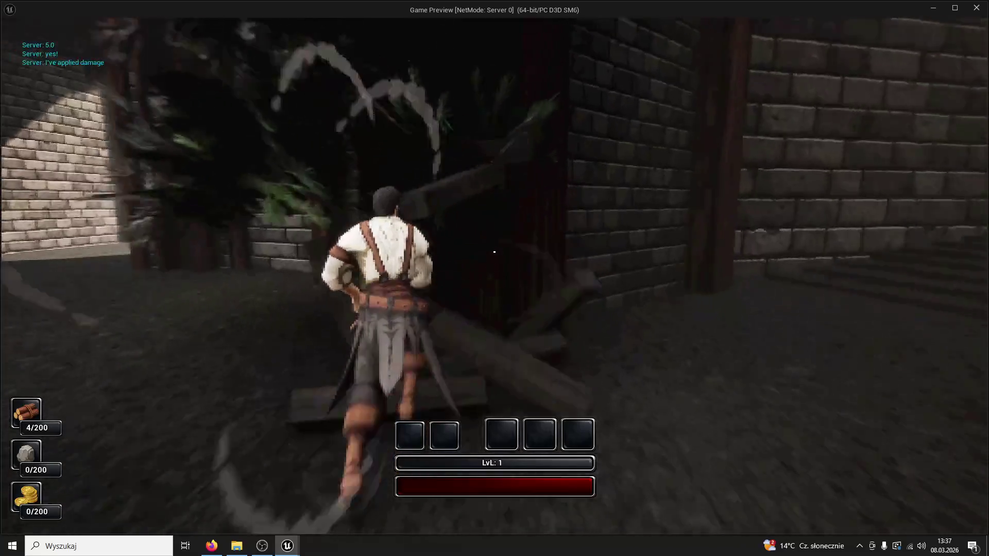
key("w")
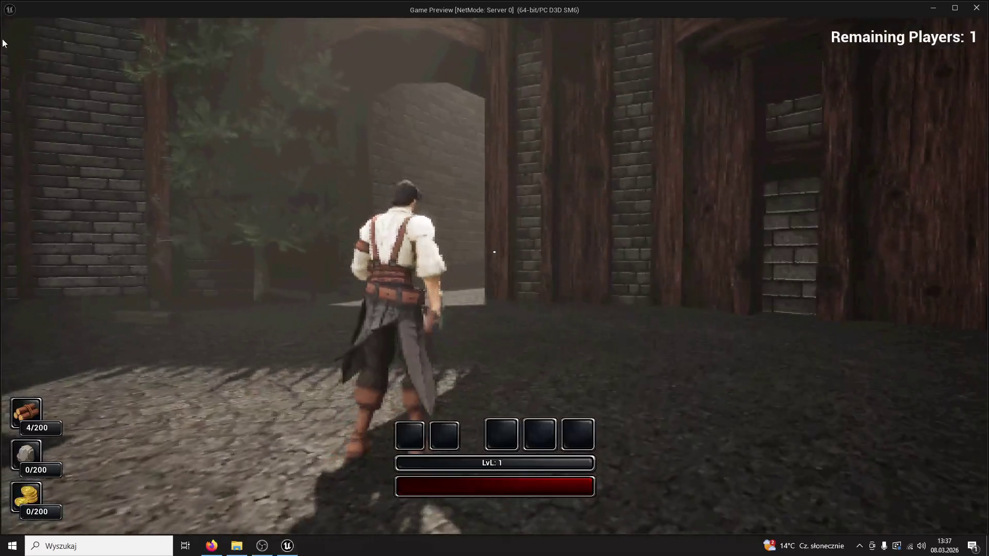
key("Escape")
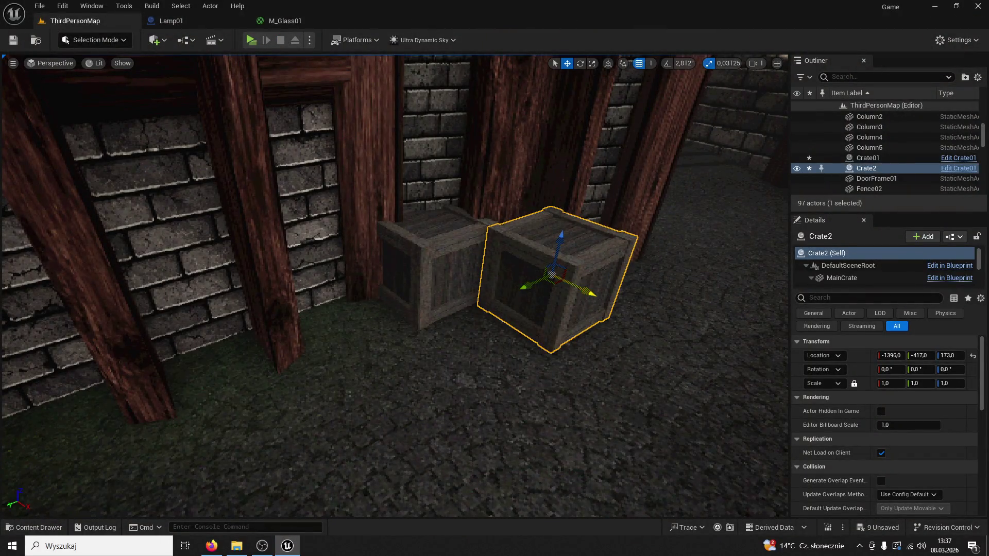
Delete Crate2 and Crate01 from the courtyard.
key("Delete")
left_click(470, 267)
key("Delete")
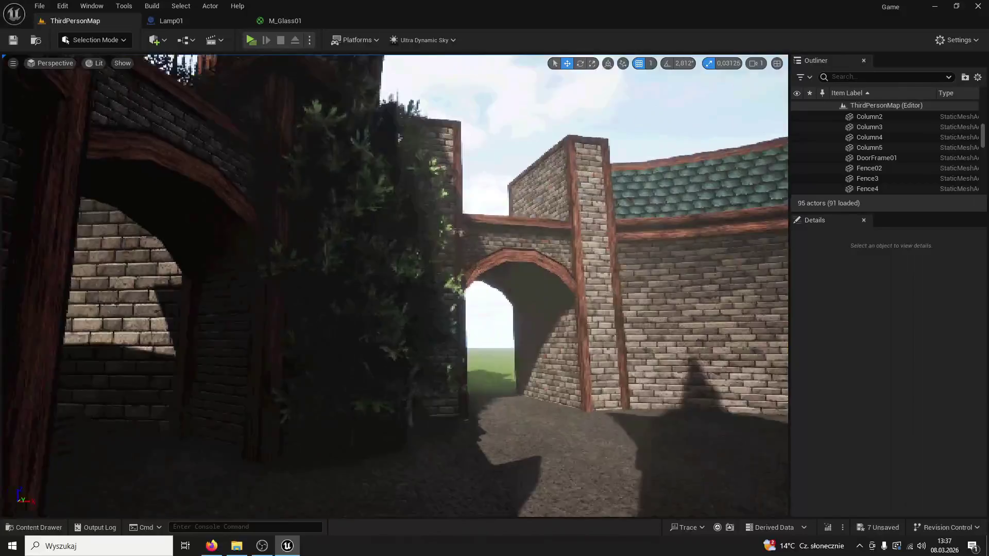
Inspect the courtyard wall pieces and SideWalls pillars, then start a playtest.
mouse_move(399, 138)
left_mouse_down()
mouse_move(462, 265)
mouse_move(435, 173)
left_mouse_up()
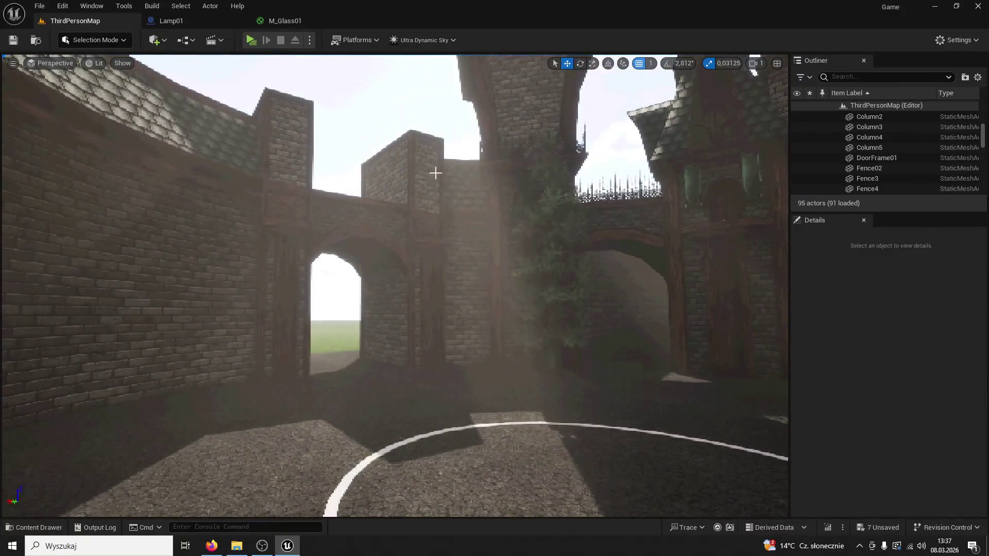
left_click(436, 173)
left_click(247, 188)
left_click(347, 209)
left_click(369, 212)
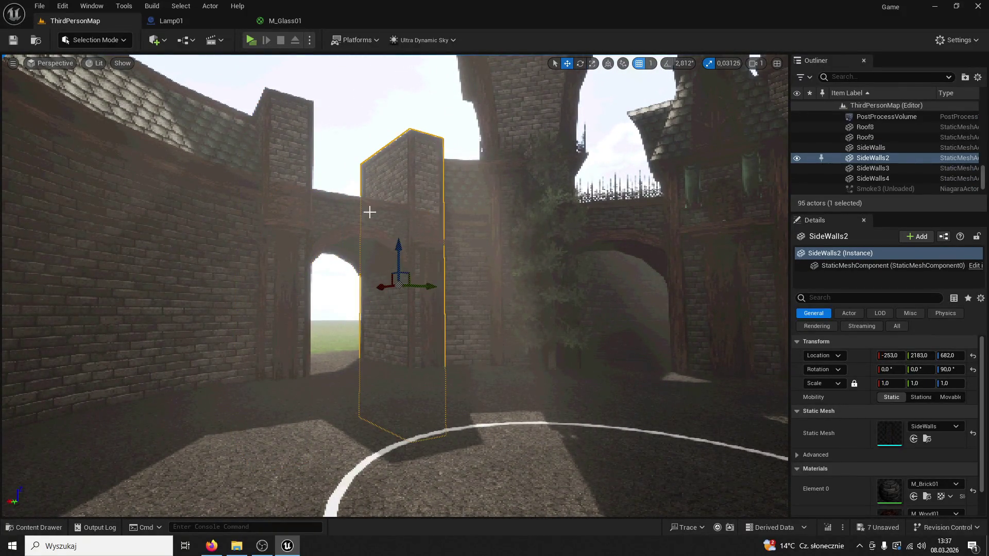
left_click(266, 187)
left_click(284, 155)
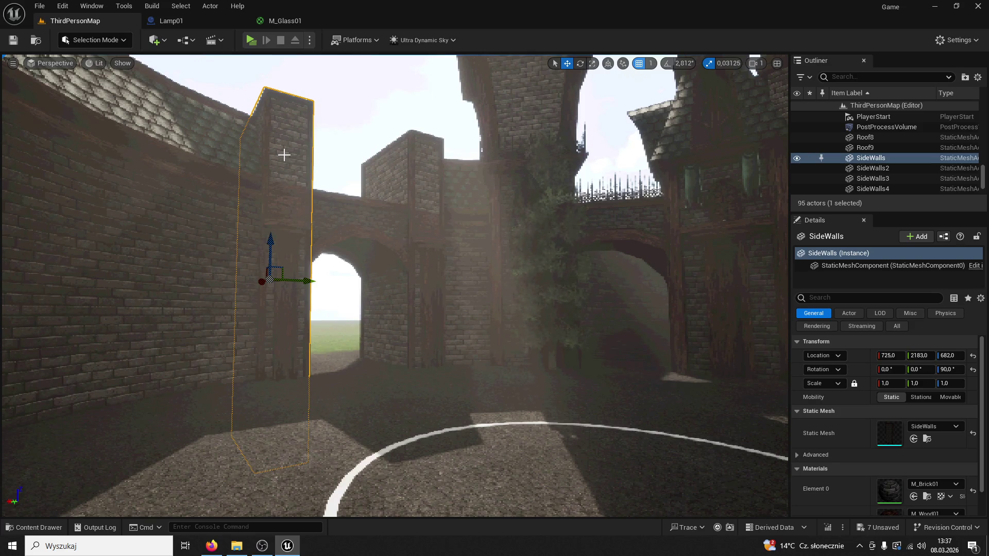
mouse_move(454, 223)
left_mouse_down()
mouse_move(453, 248)
mouse_move(443, 211)
mouse_move(530, 351)
mouse_move(536, 381)
mouse_move(538, 349)
left_mouse_up()
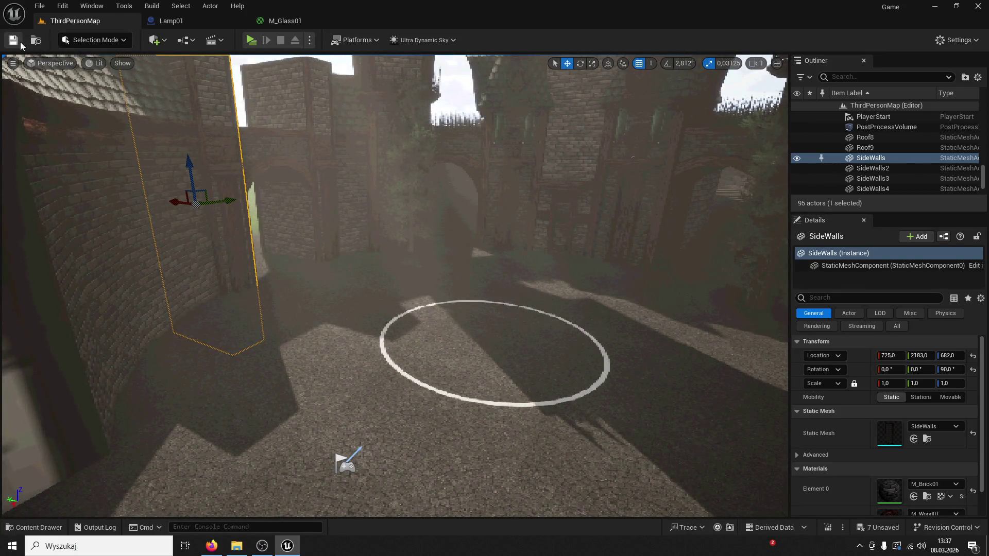
key("alt+p")
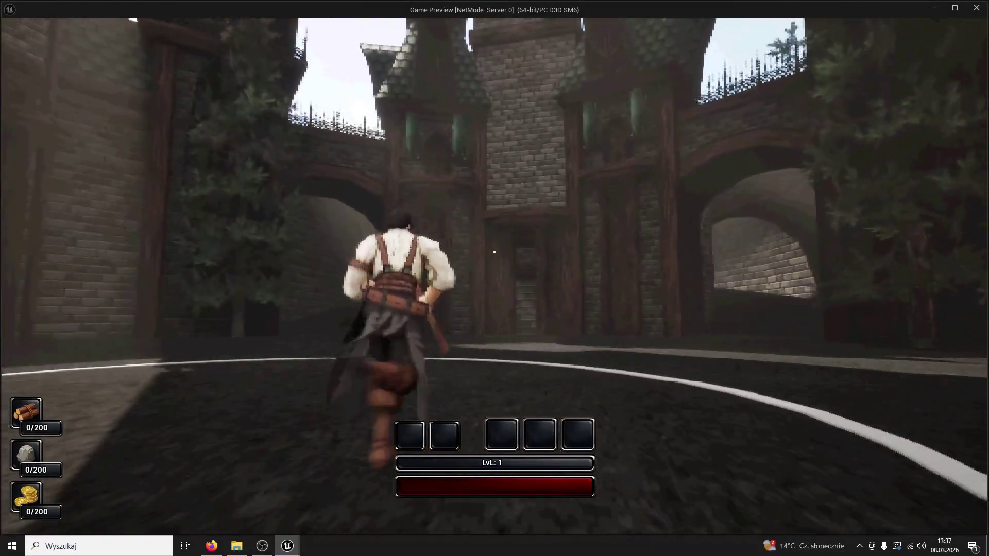
Run and jump the character around the courtyard toward the tower, then end the playtest.
key("space")
key("w")
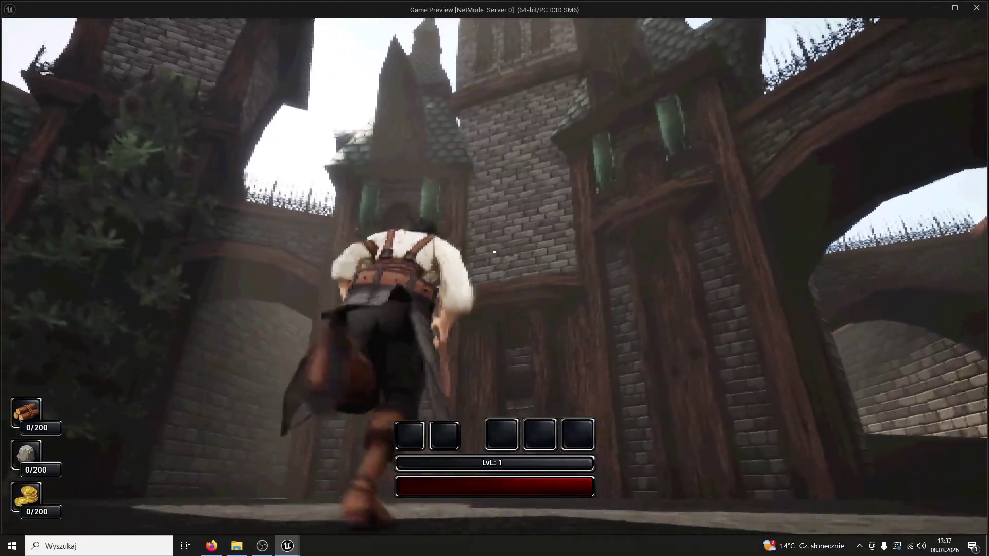
key("a")
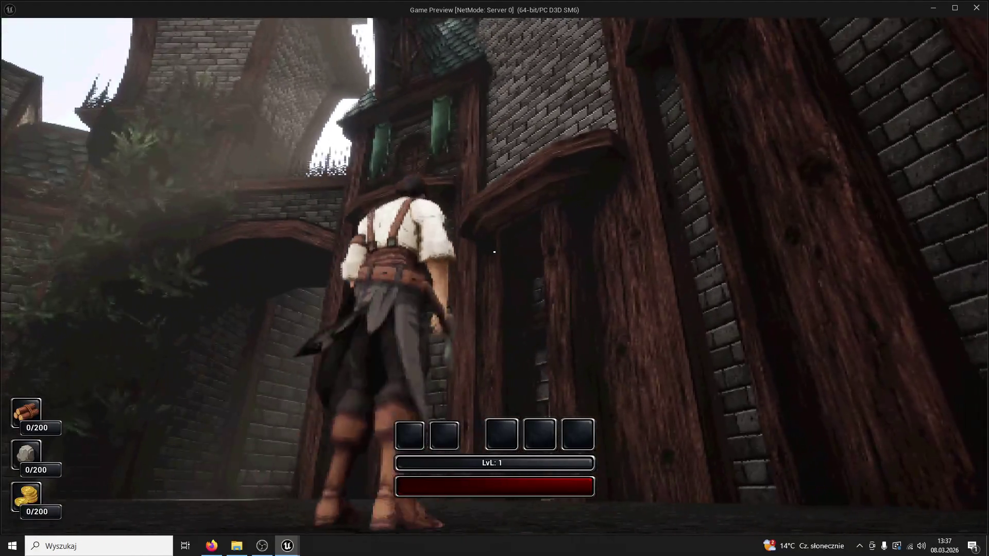
key("w")
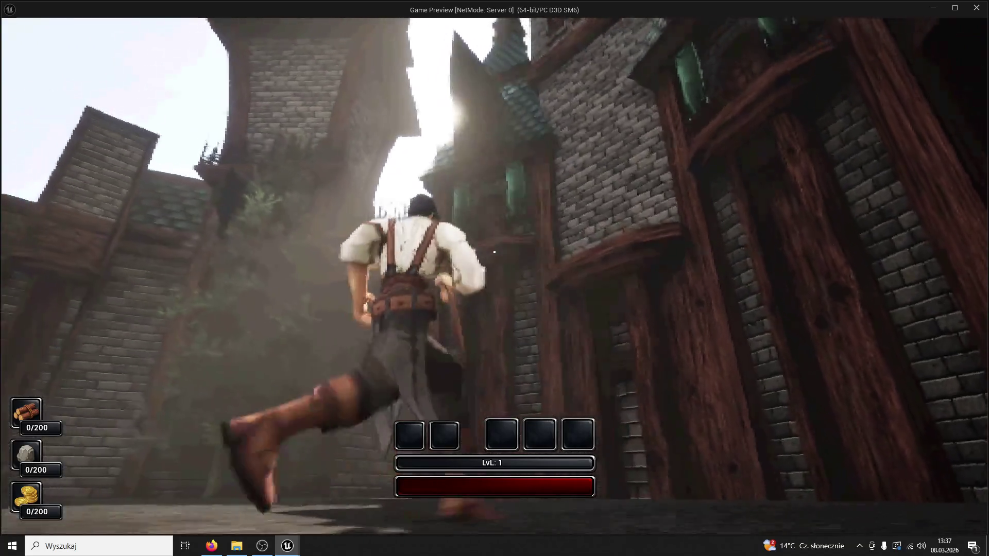
key("w")
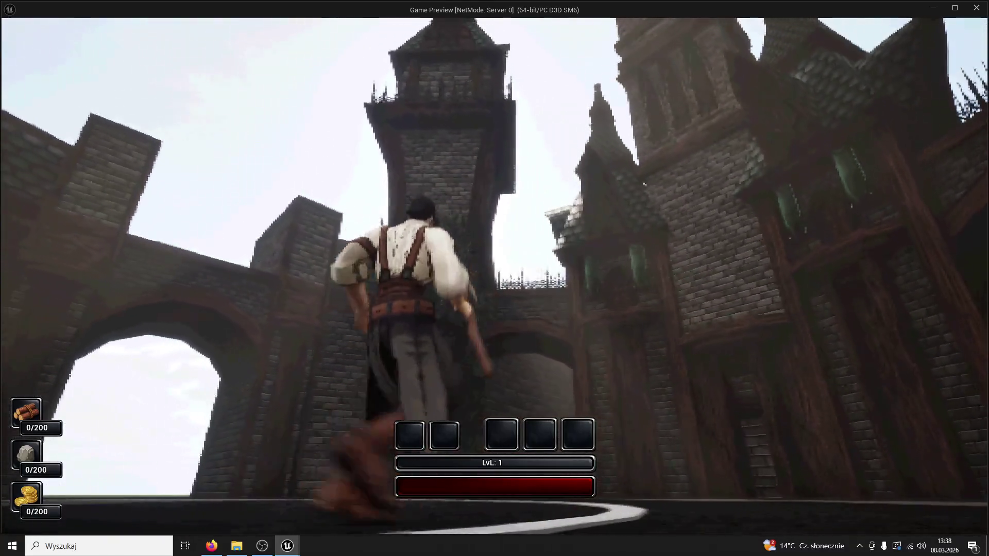
key("w")
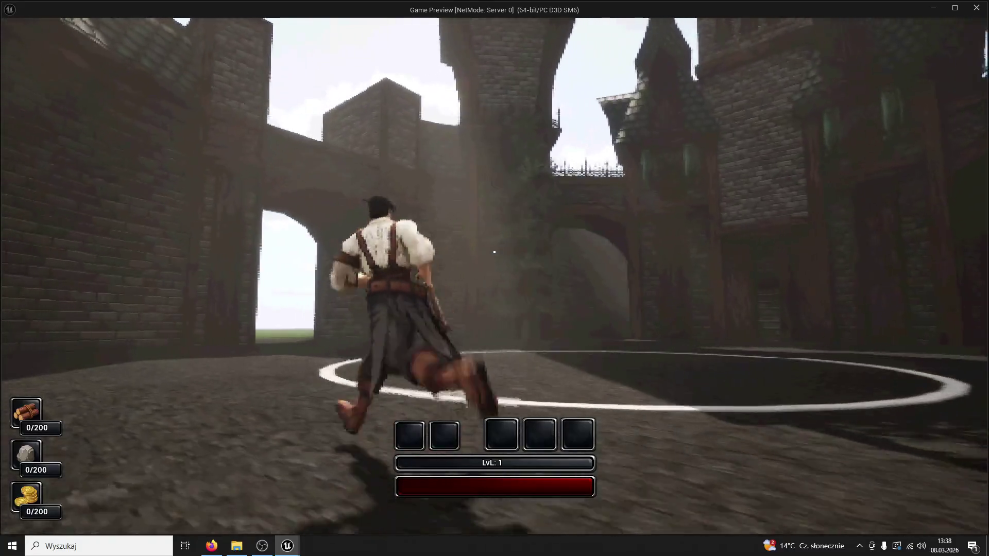
key("w")
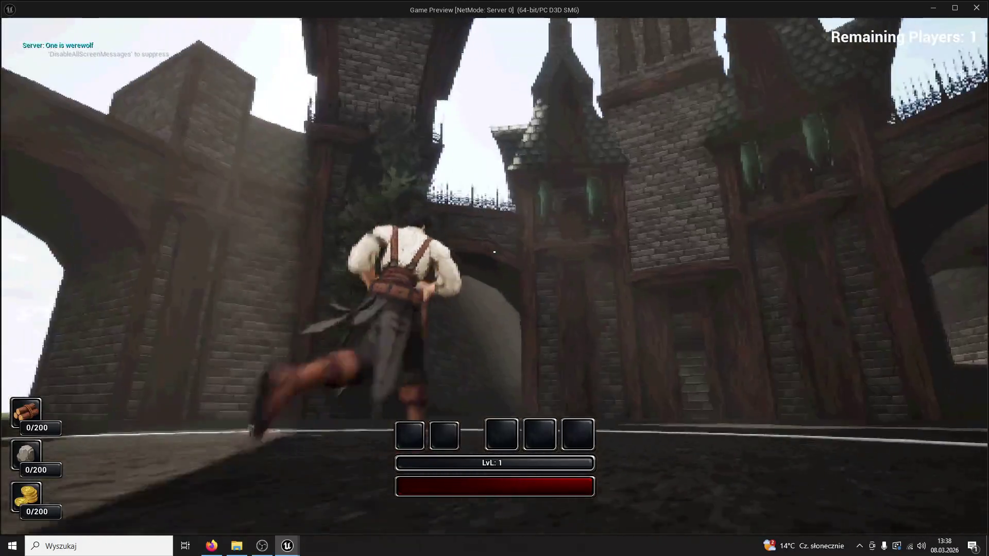
key("w")
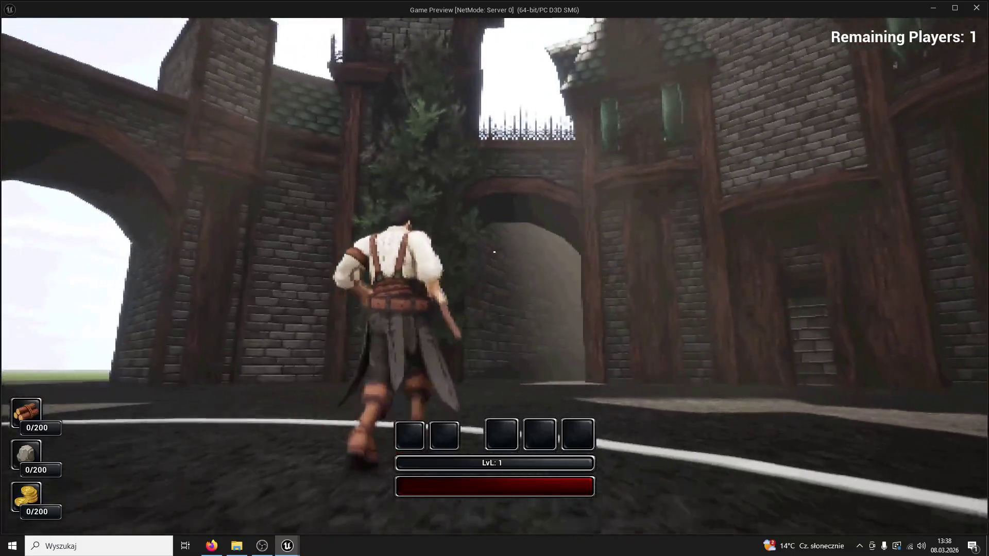
key("w")
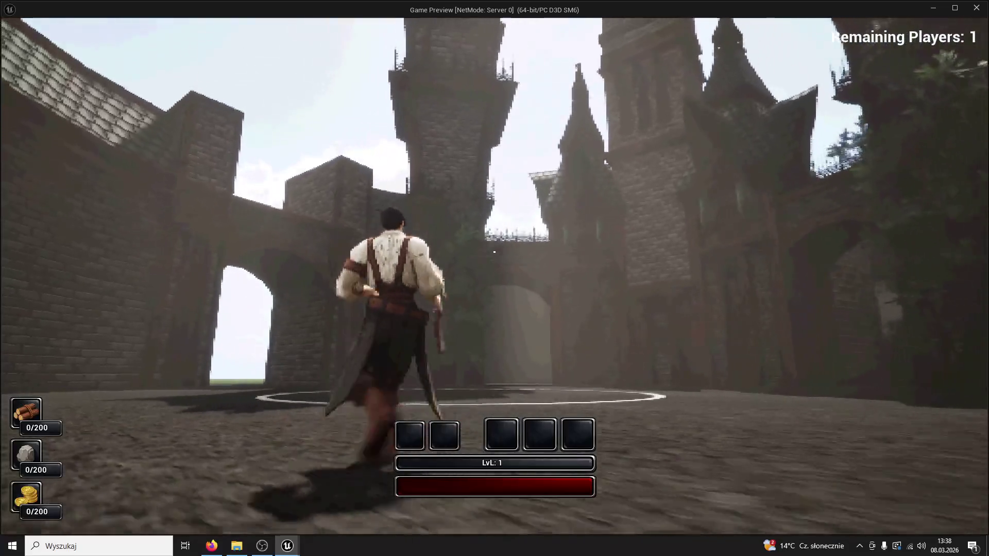
key("Escape")
Select both green banners on the gate tower and stretch them longer downward.
key("w")
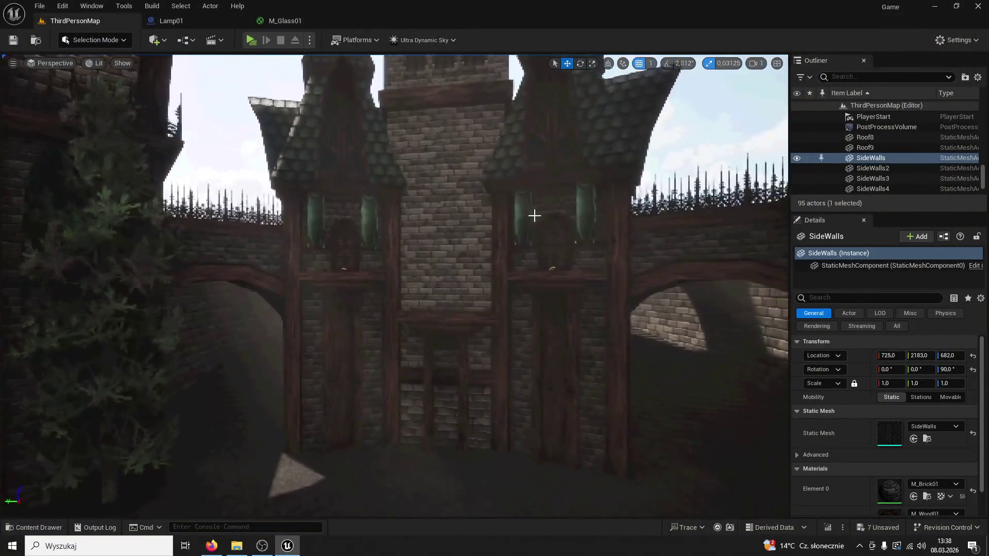
left_click(584, 216)
left_click(527, 213, "ctrl")
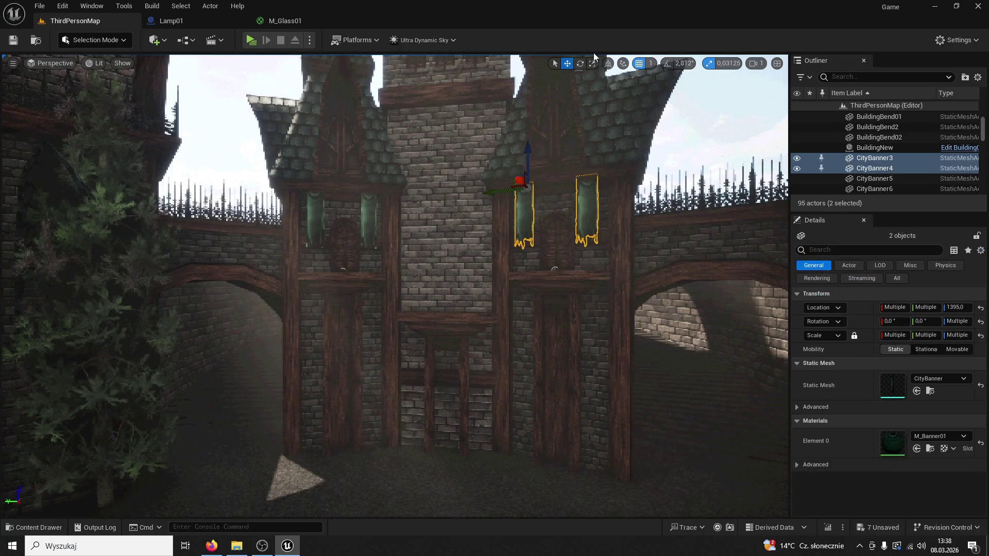
left_click_drag(528, 153, 528, 134)
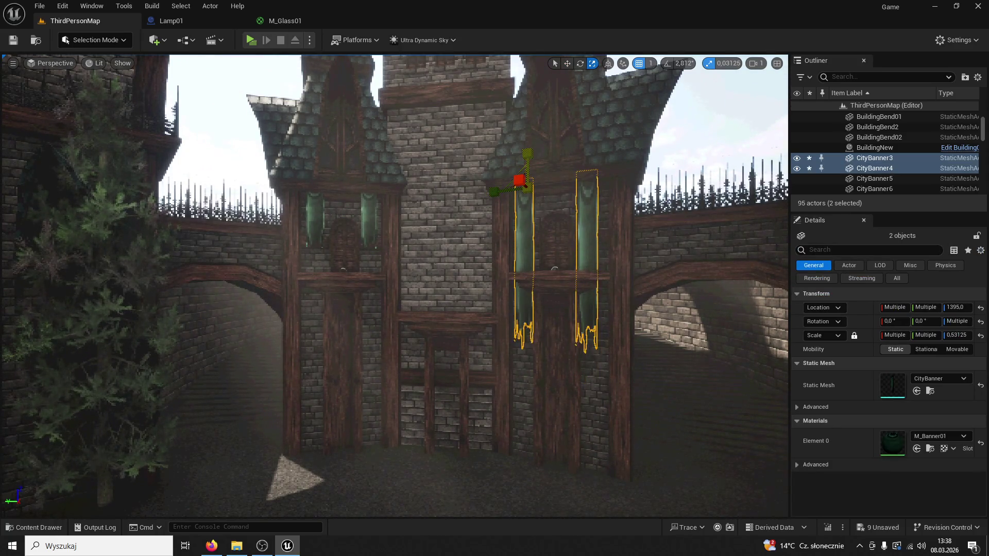
Save and playtest the level, then undo the banner scaling and save again.
left_click(528, 147)
left_click(14, 39)
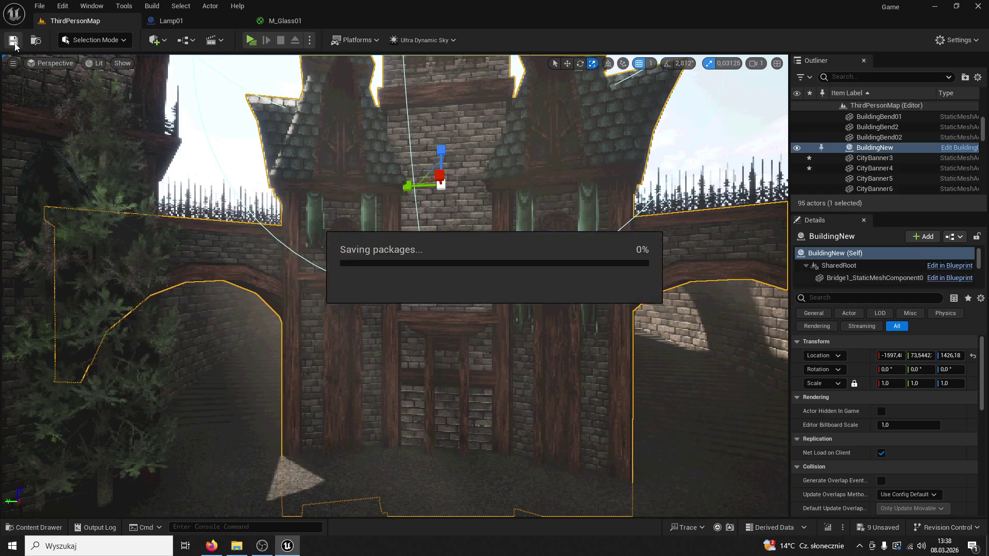
left_click(250, 42)
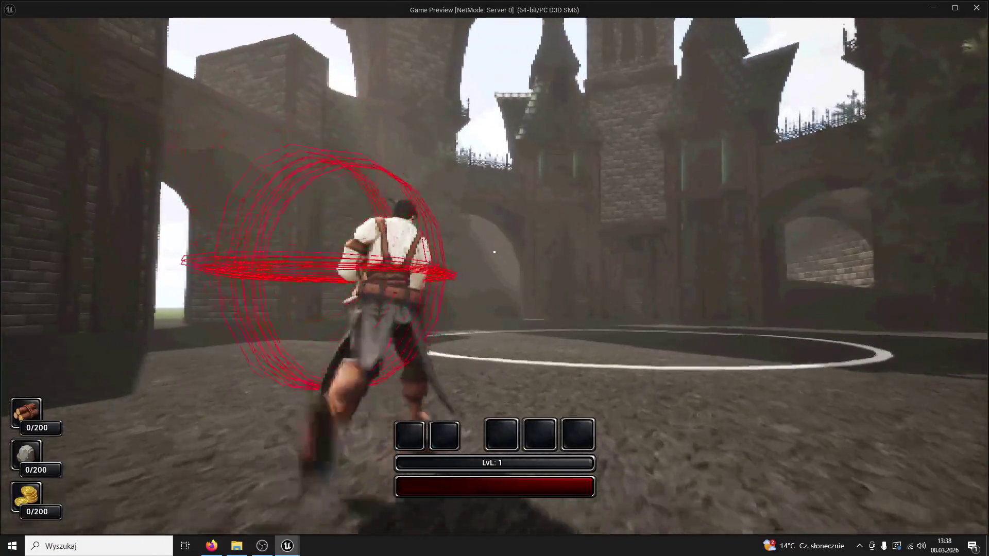
key("ctrl+z")
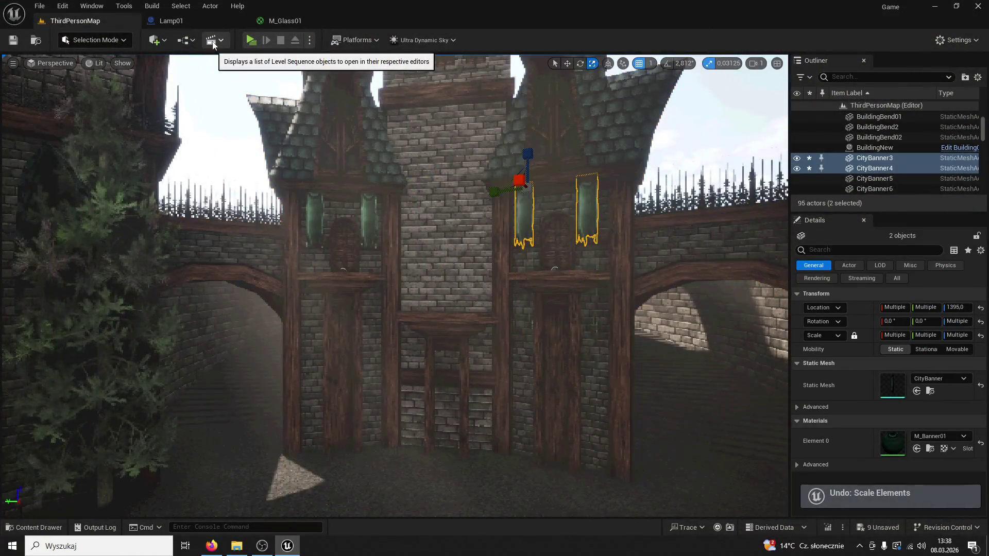
left_click(14, 39)
Playtest the courtyard, running toward the towers and attacking repeatedly, then stop.
left_click(251, 40)
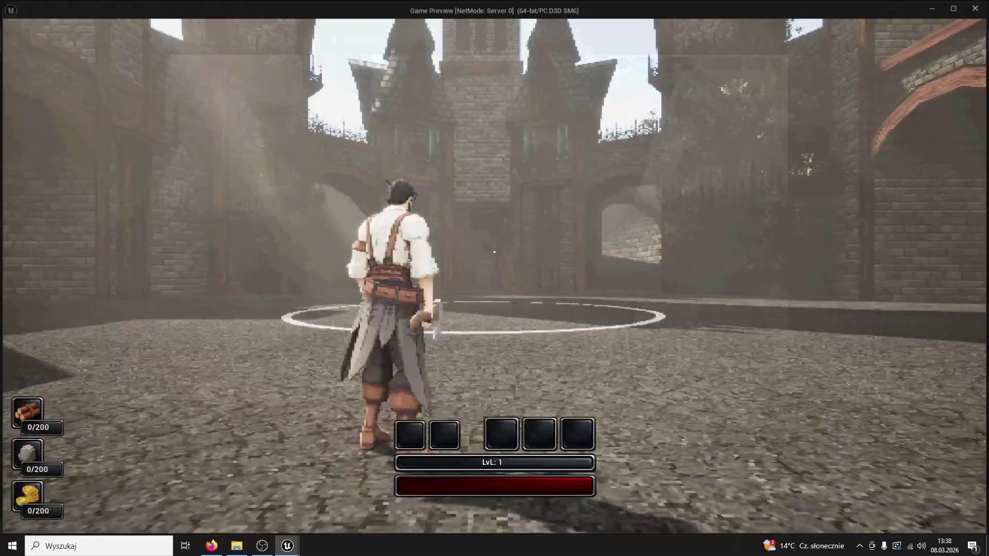
key("w")
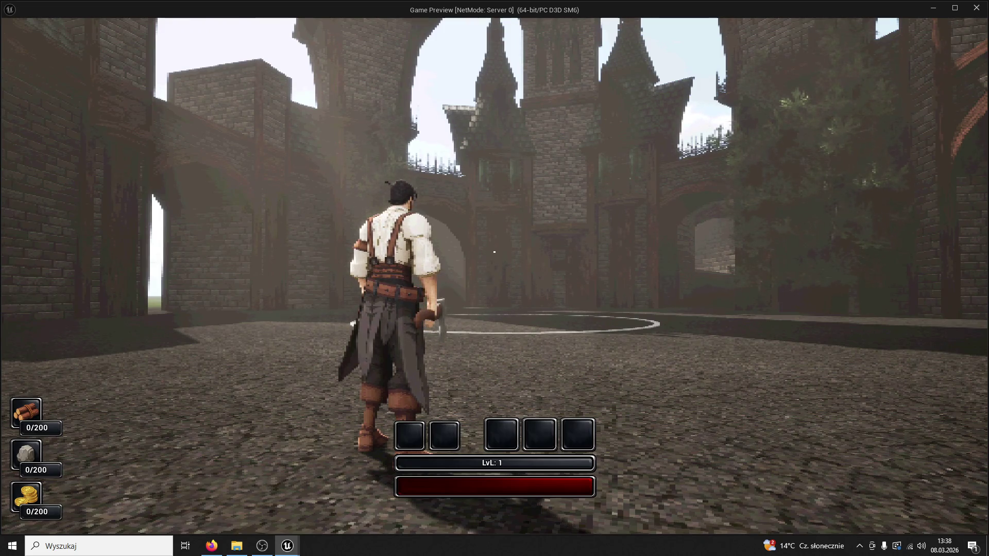
left_click(494, 252)
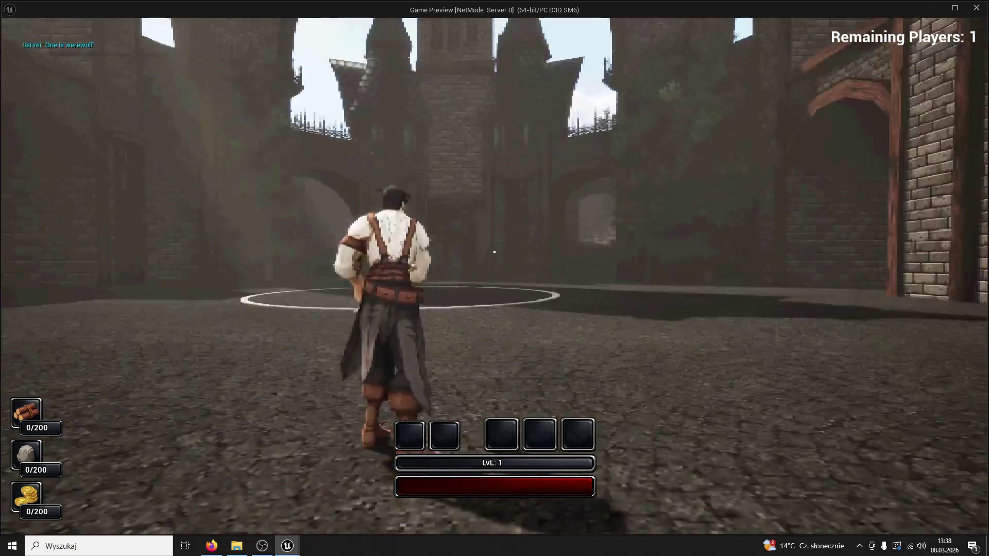
left_click(494, 252)
key("w")
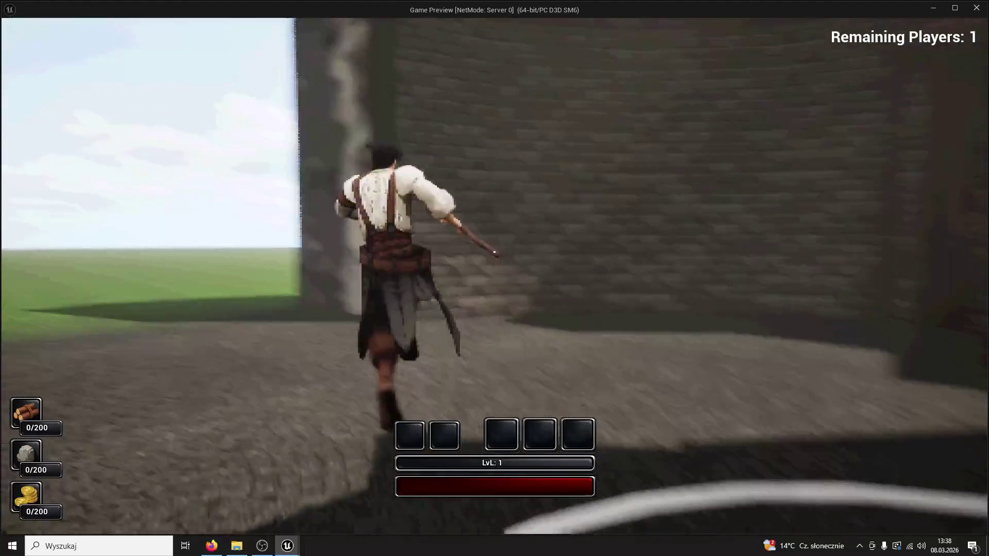
left_click(494, 252)
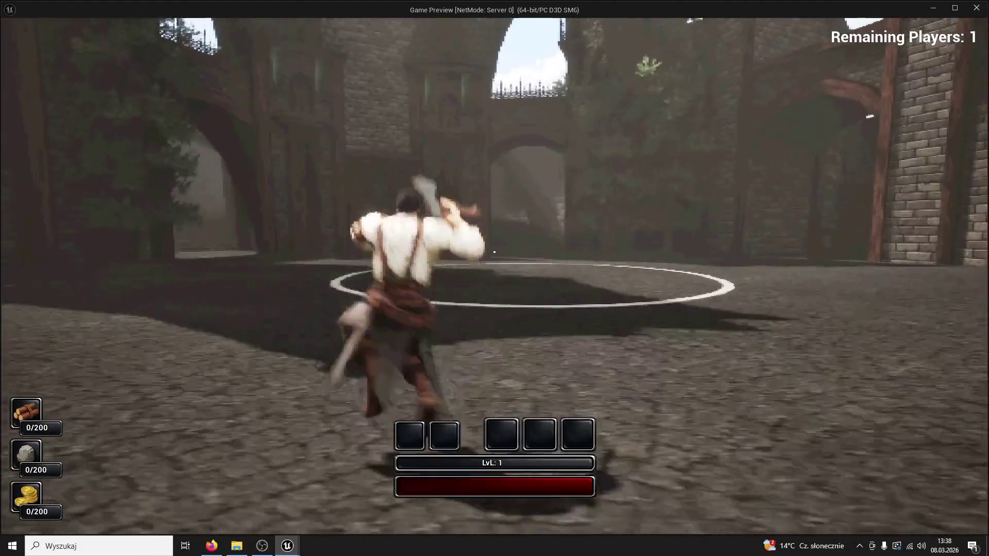
left_click(493, 251)
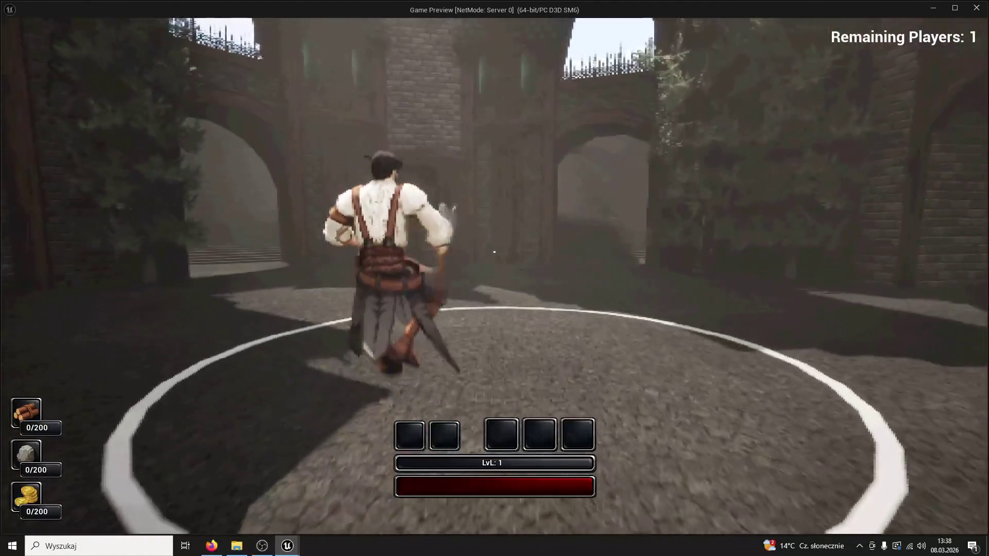
left_click(494, 252)
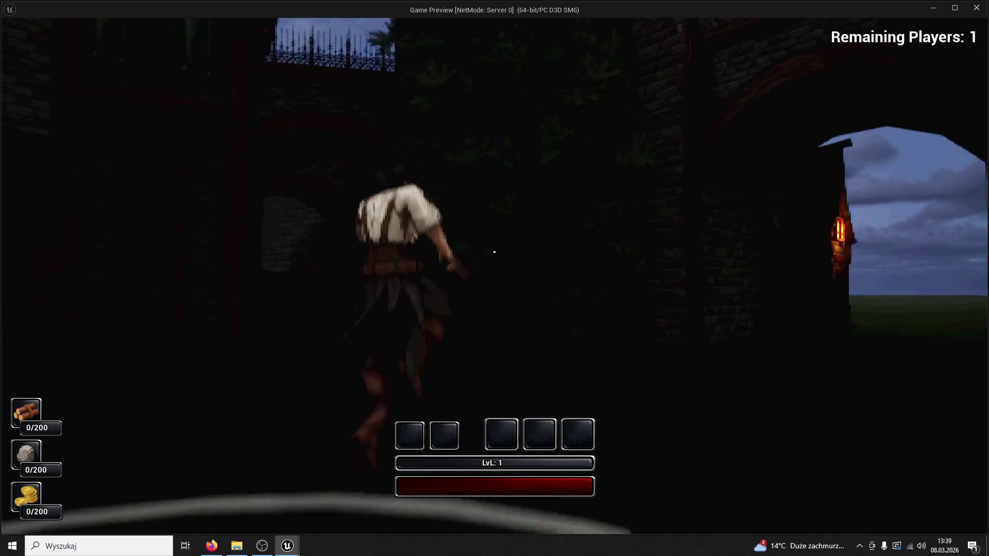
key("Escape")
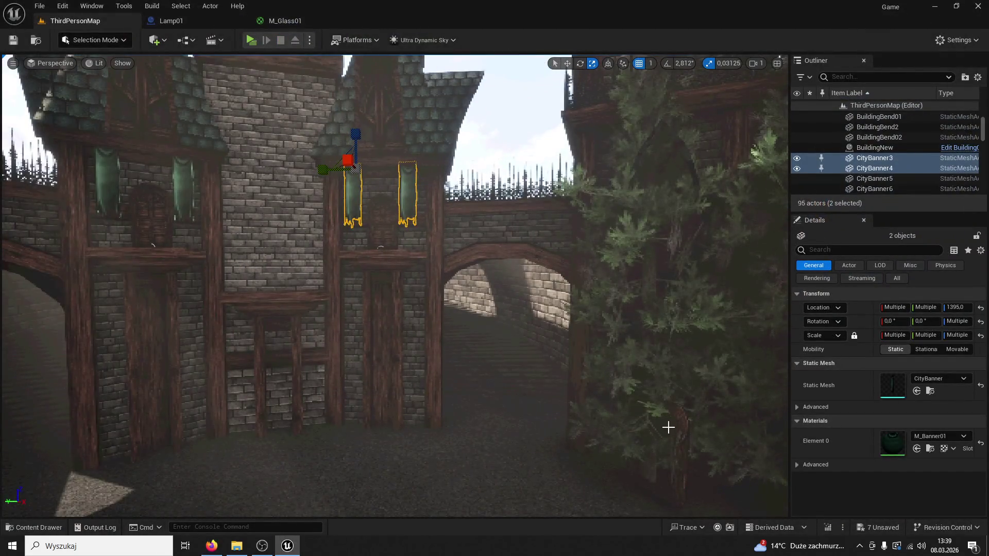
Delete an object from the courtyard and start another playtest.
left_click(686, 434)
key("Delete")
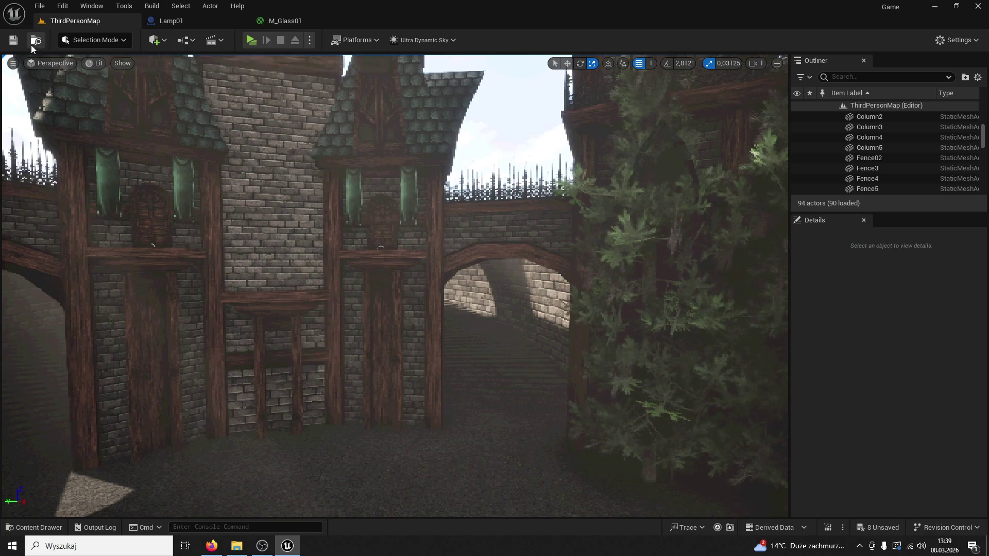
key("alt+p")
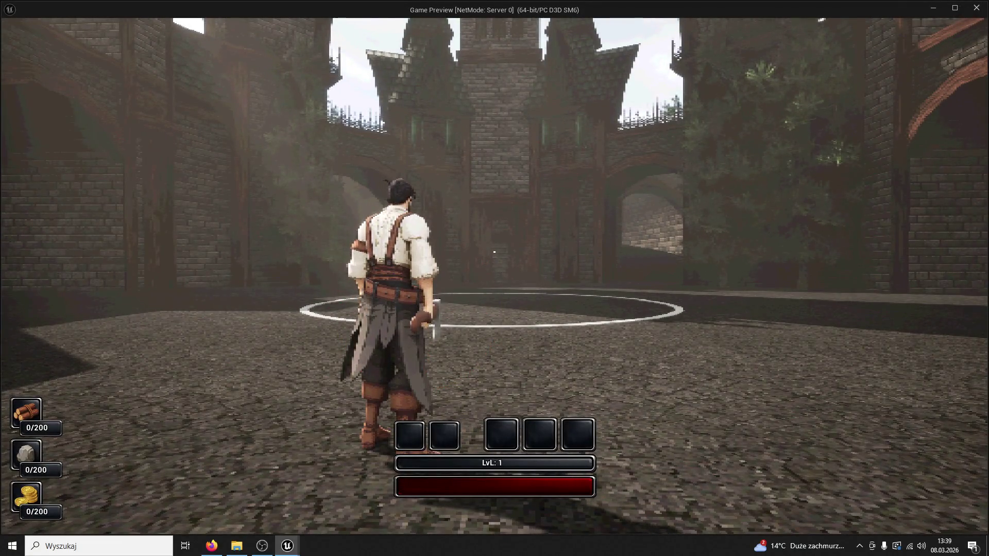
key("s")
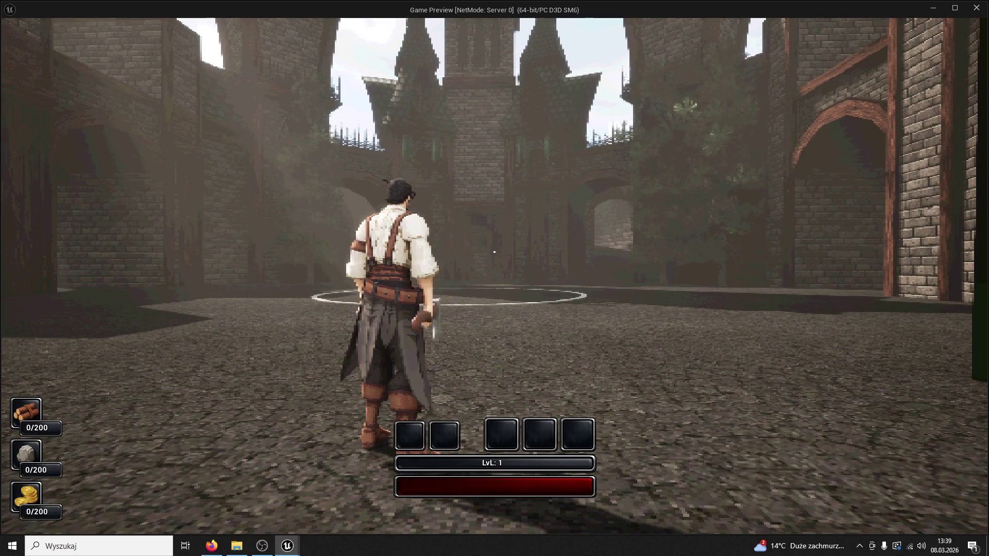
key("w")
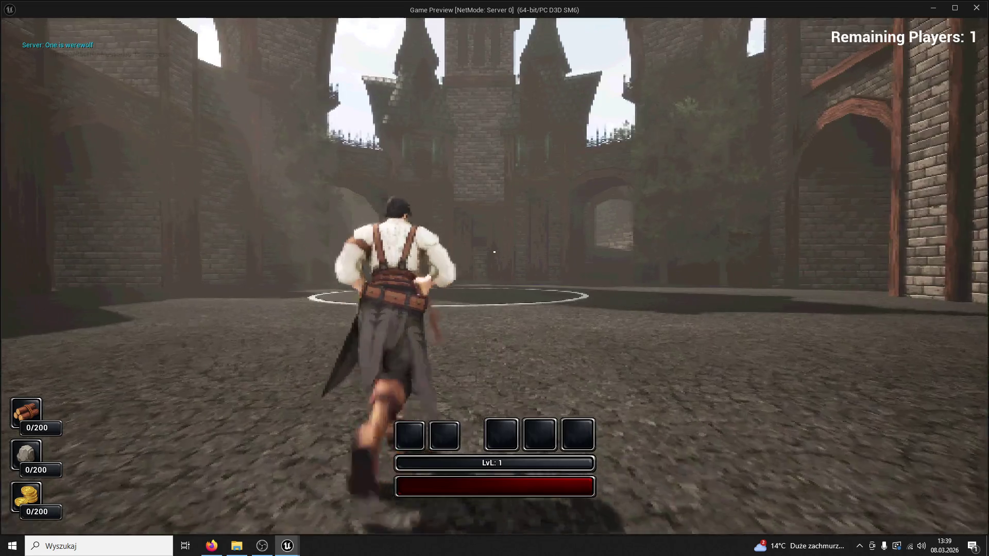
key("Escape")
left_click(641, 297)
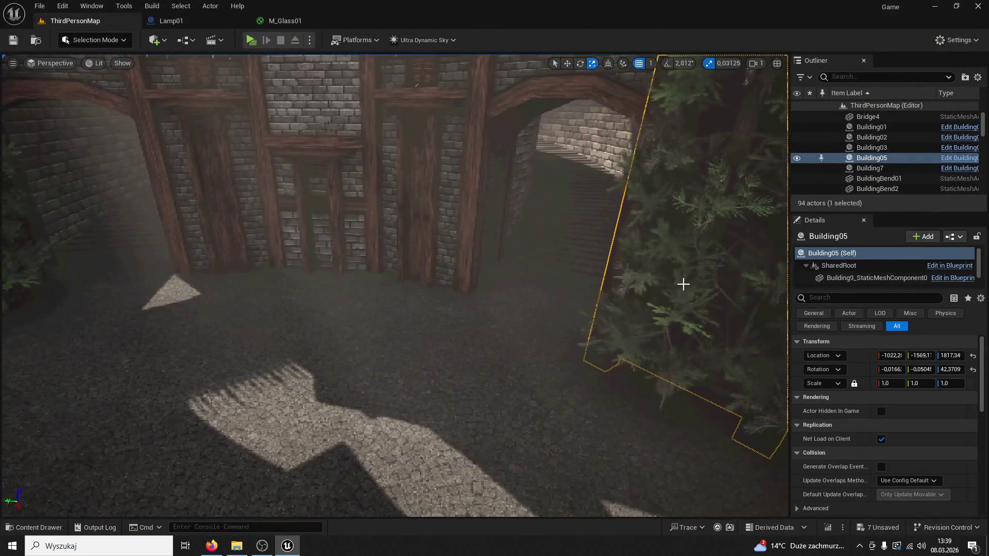
Duplicate Pine4 into Pine5, drag it toward the back wall, then undo that move.
left_click(664, 319)
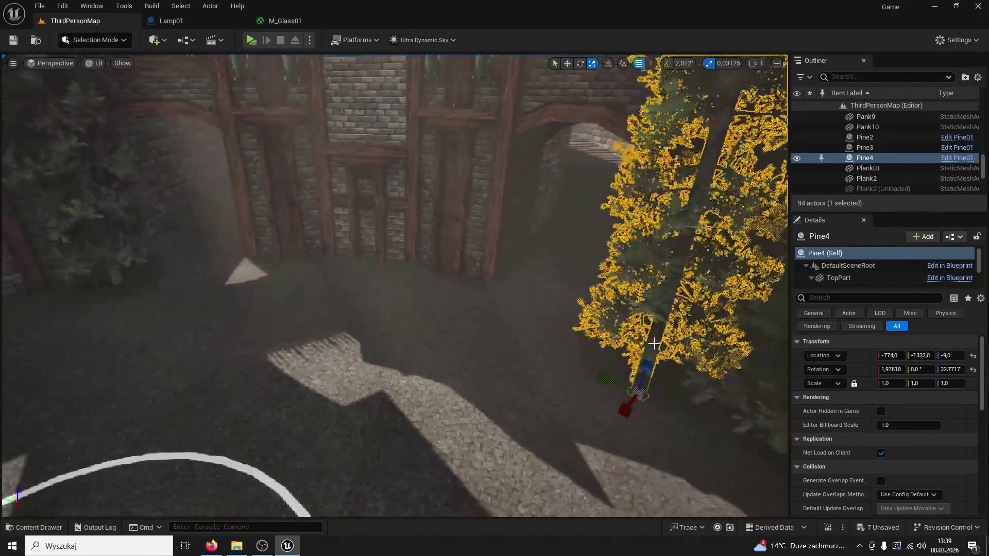
key("ctrl+d")
key("w")
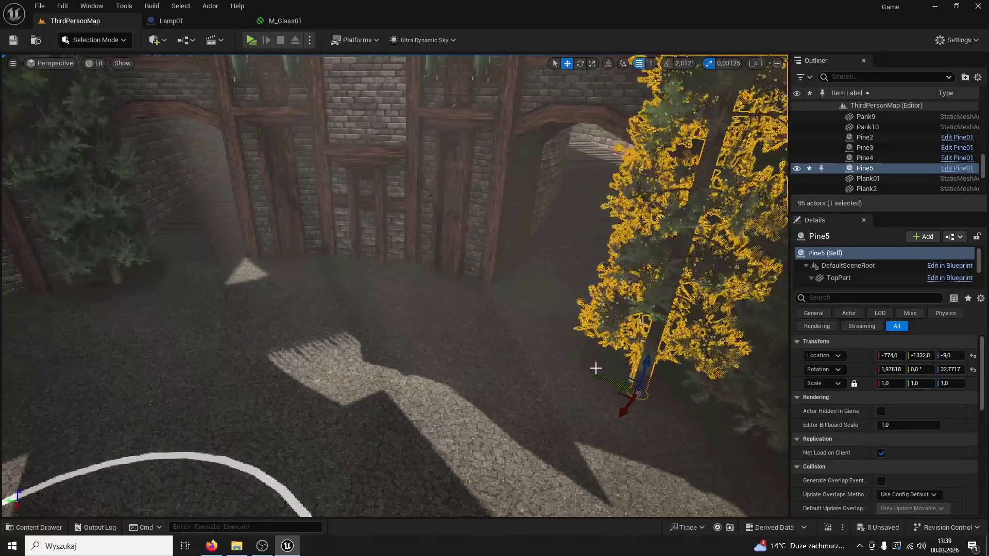
left_click_drag(595, 368, 335, 283)
left_click(325, 254)
left_click(321, 257)
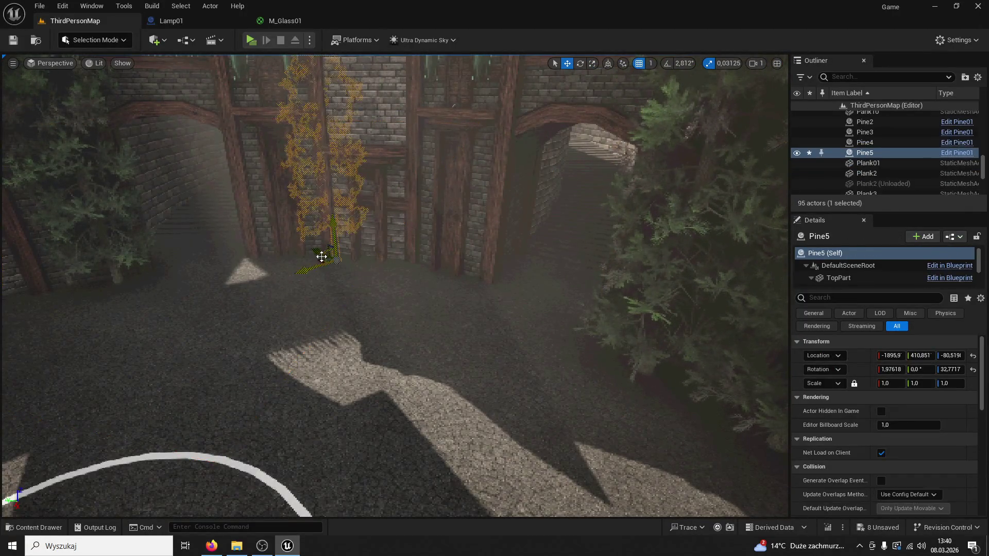
key("ctrl+z")
key("f")
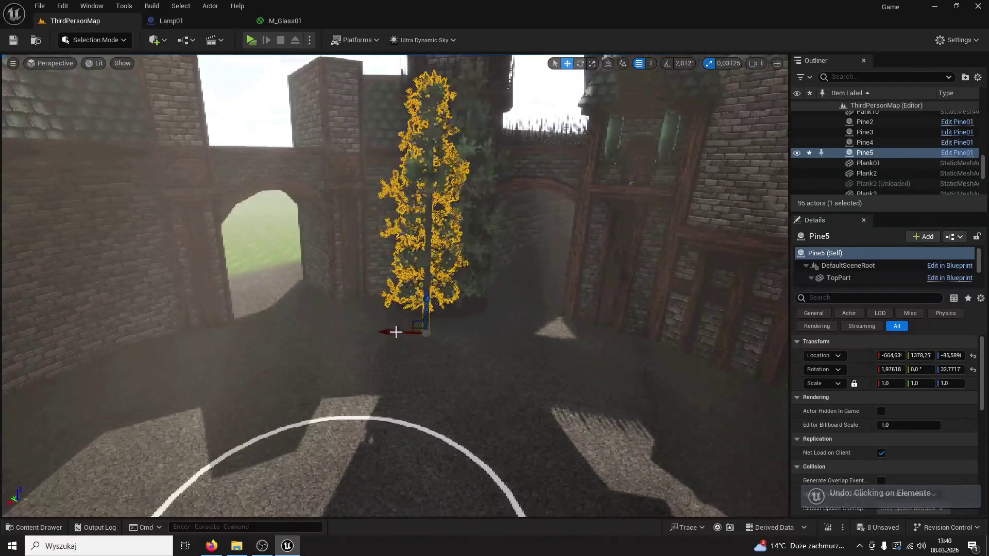
Place Pine5 near the archway wall, save the level and start a playtest.
mouse_move(396, 333)
left_mouse_down()
mouse_move(217, 336)
mouse_move(199, 347)
left_mouse_up()
left_click(218, 326)
left_click(243, 318)
left_click(199, 347)
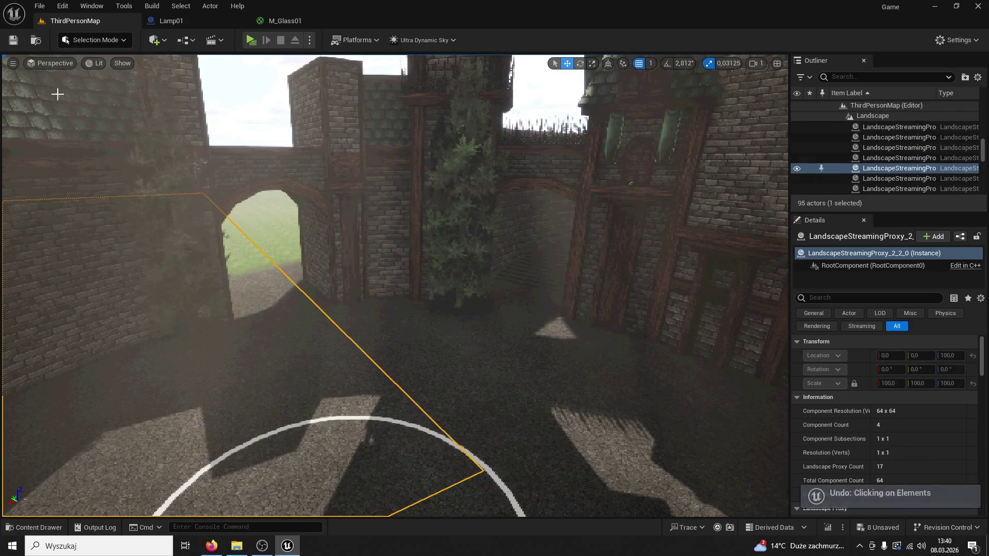
left_click(14, 41)
left_click(252, 40)
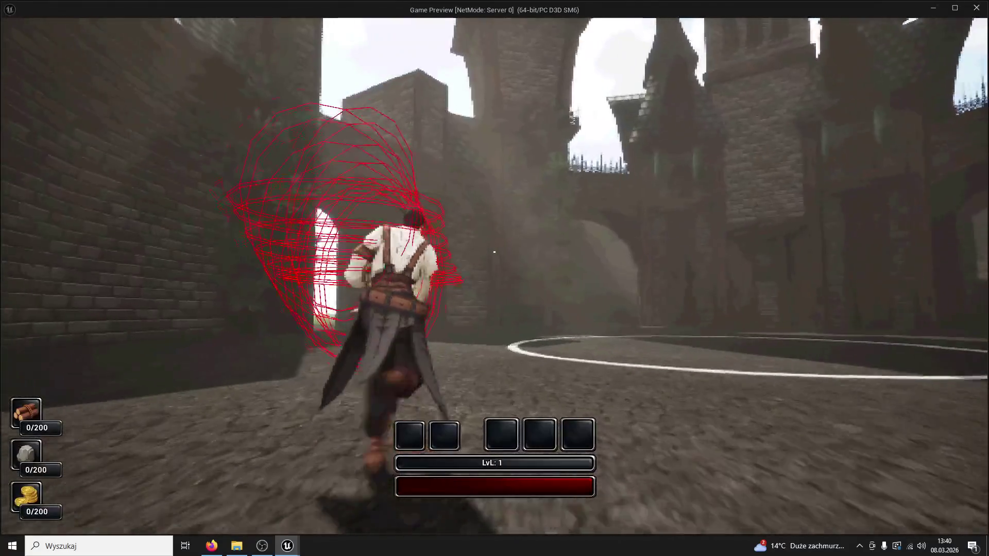
key("Escape")
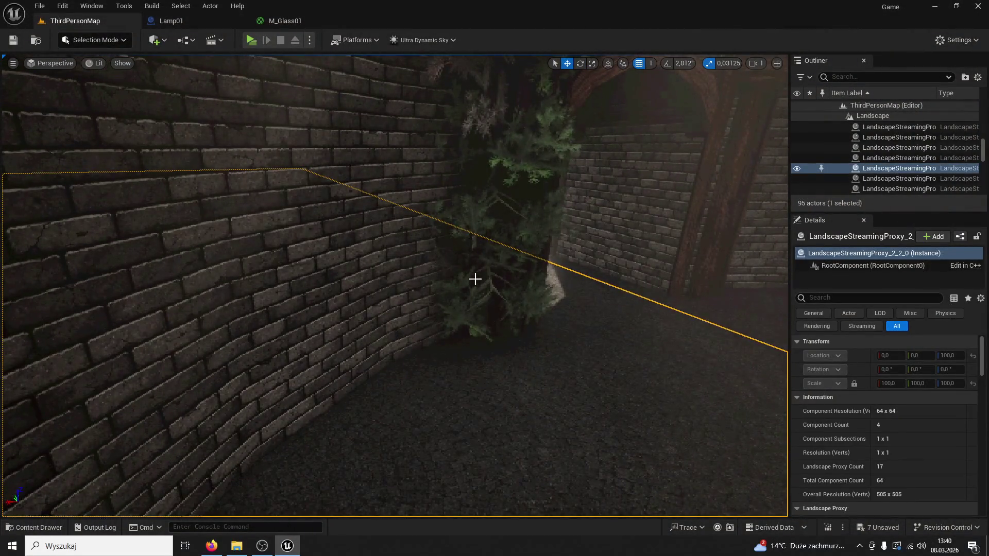
left_click(474, 280)
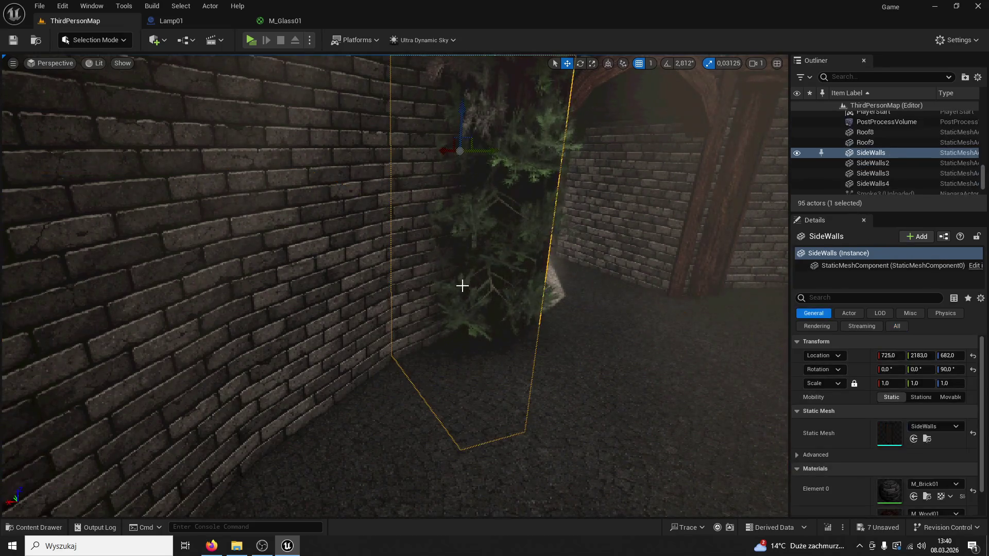
left_click(491, 360)
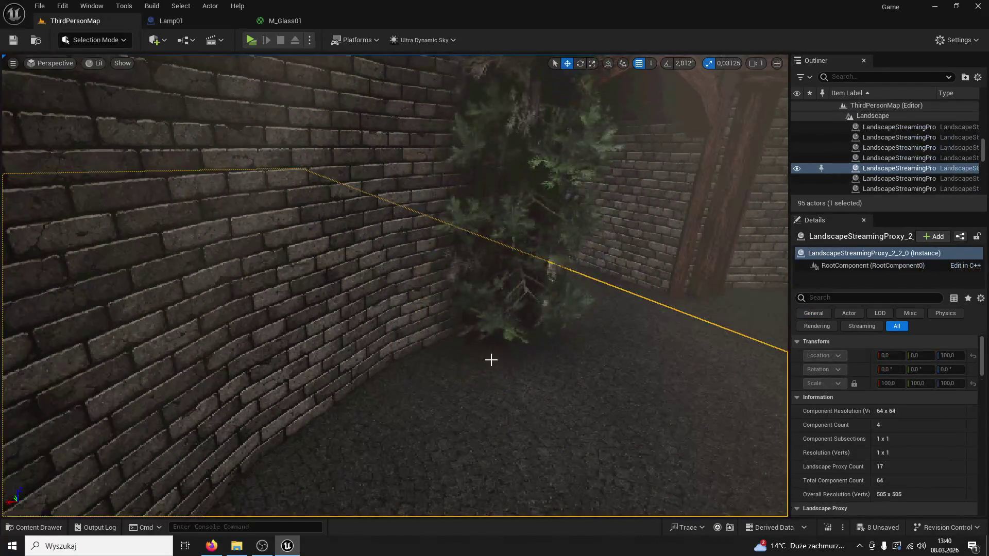
key("ctrl+z")
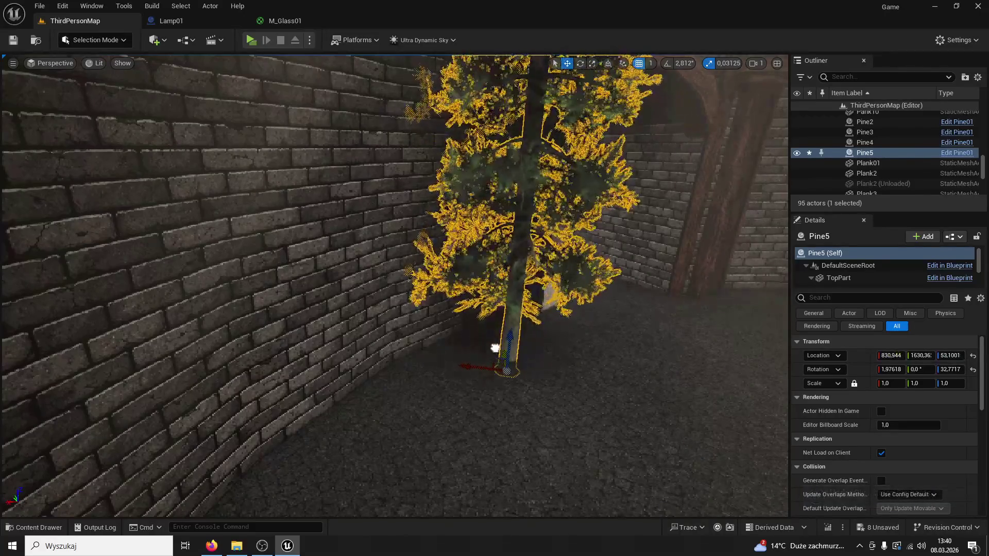
left_click(494, 348)
key("alt+p")
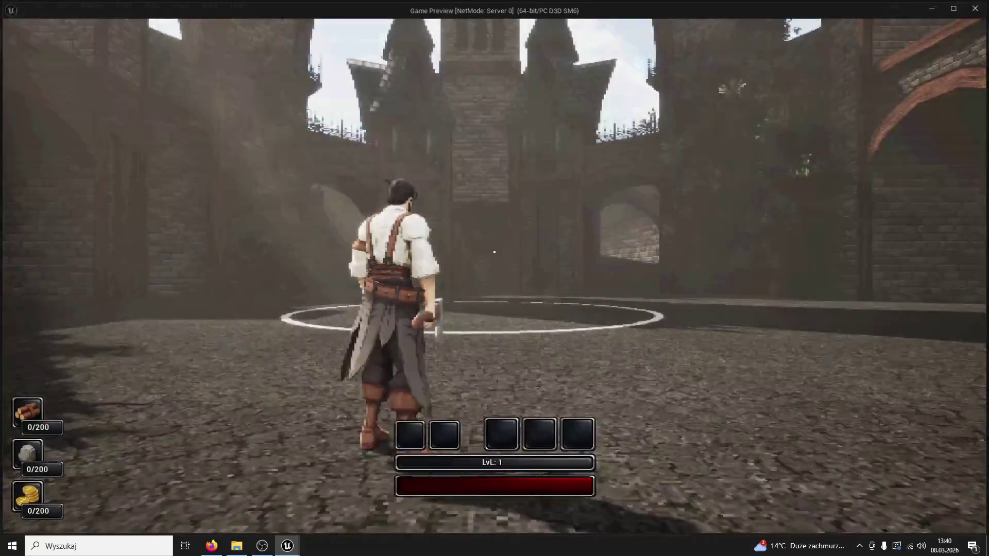
key("w")
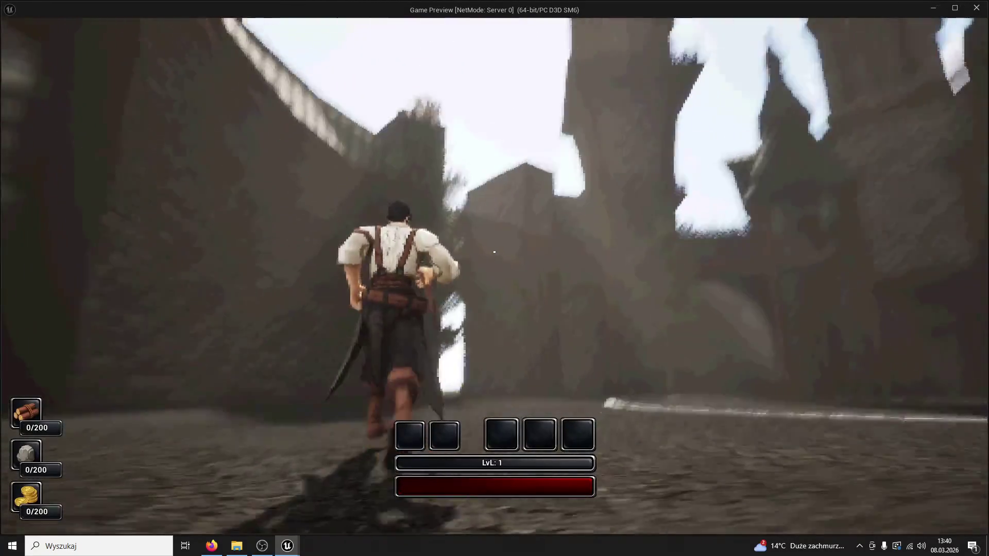
key("w")
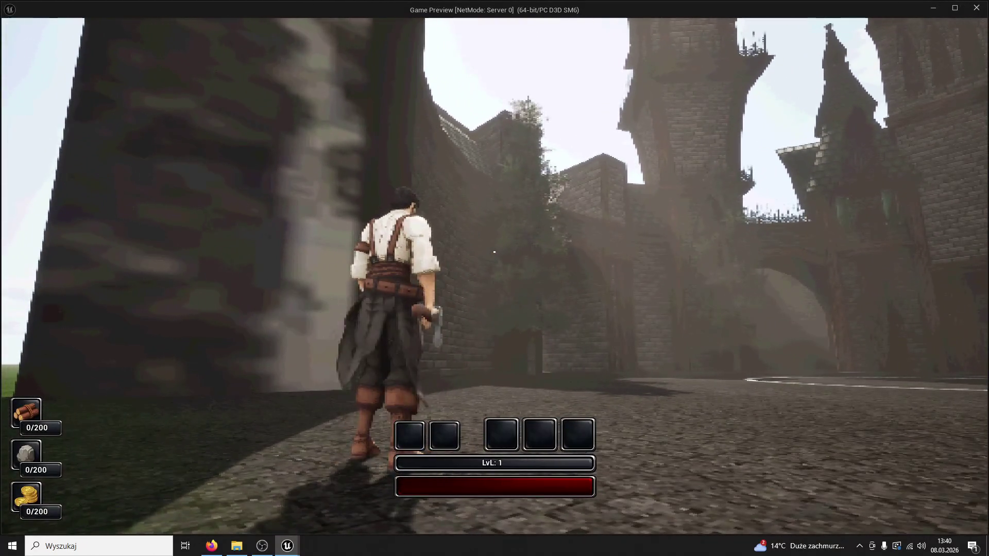
key("Escape")
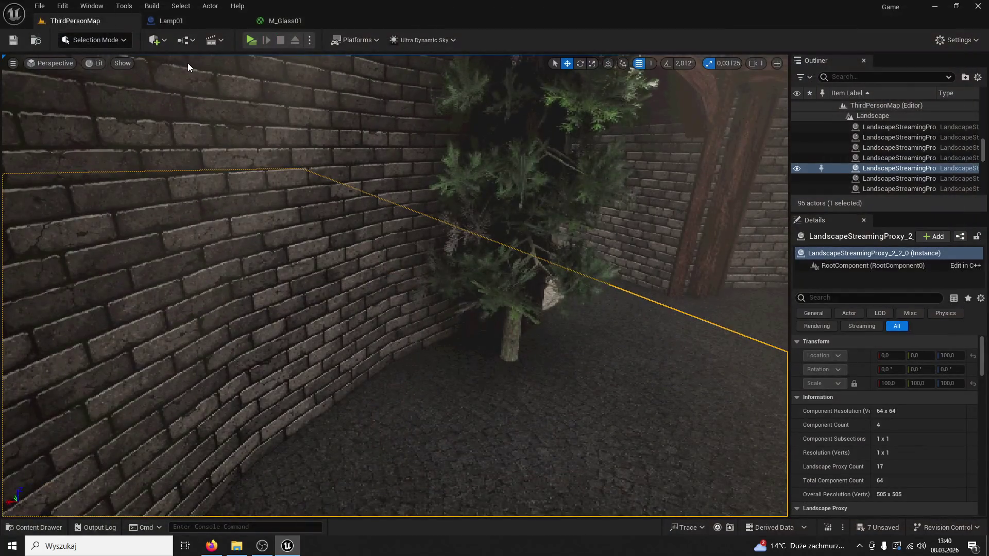
Delete Pine5 from the brick wall corner and pull the view back to the walls and arch.
left_click(512, 315)
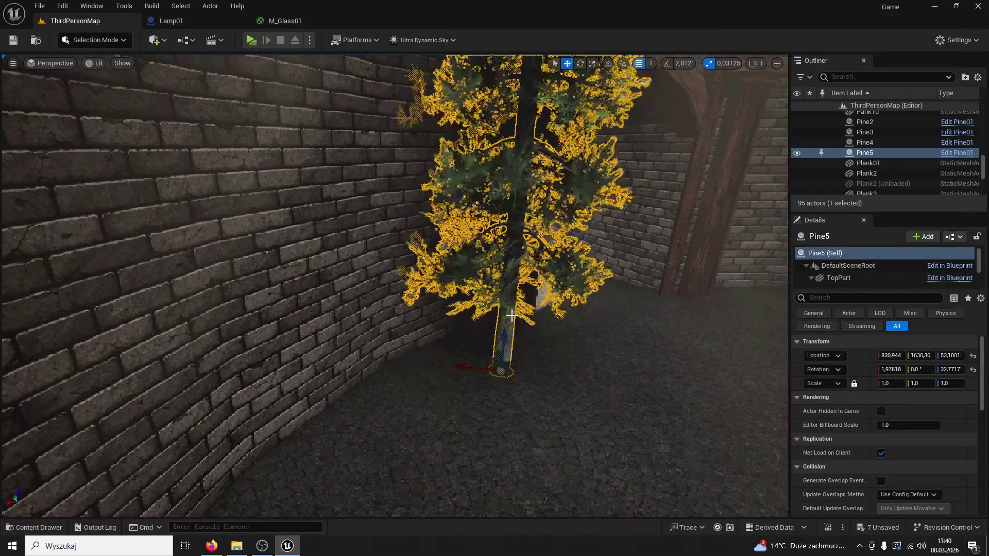
key("Delete")
scroll(511, 316, "up", 5)
scroll(295, 426, "down", 3)
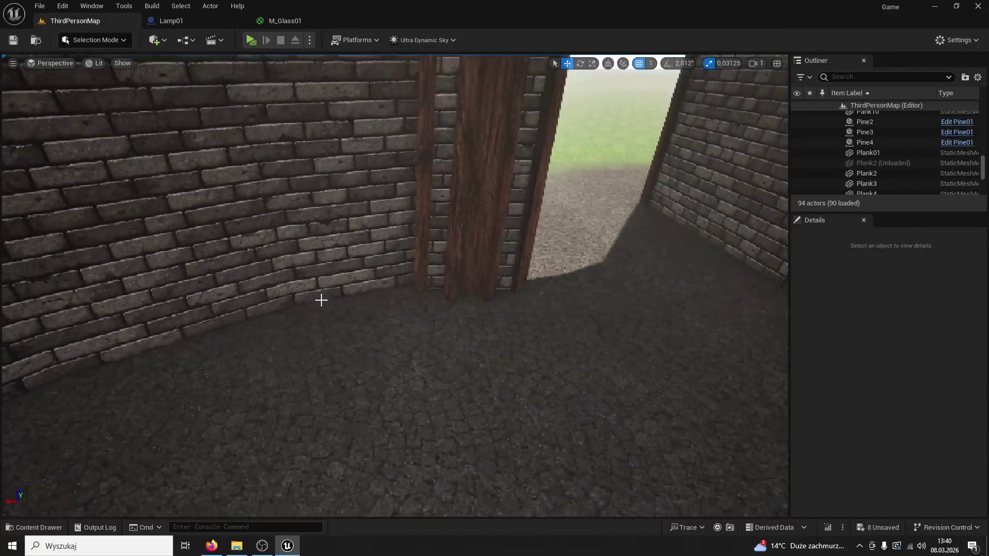
left_click_drag(319, 298, 288, 298)
left_click_drag(443, 289, 404, 155)
scroll(563, 206, "down", 6)
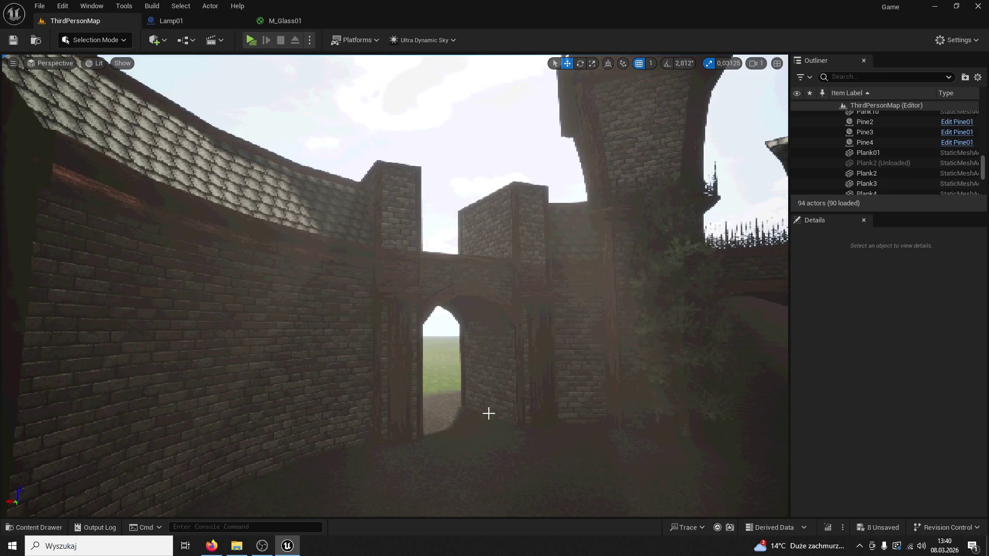
Fly the view through the arch and along the brick corridor to face the wooden doorway.
mouse_move(488, 413)
left_mouse_down()
mouse_move(520, 351)
mouse_move(499, 309)
mouse_move(490, 320)
mouse_move(505, 212)
left_mouse_up()
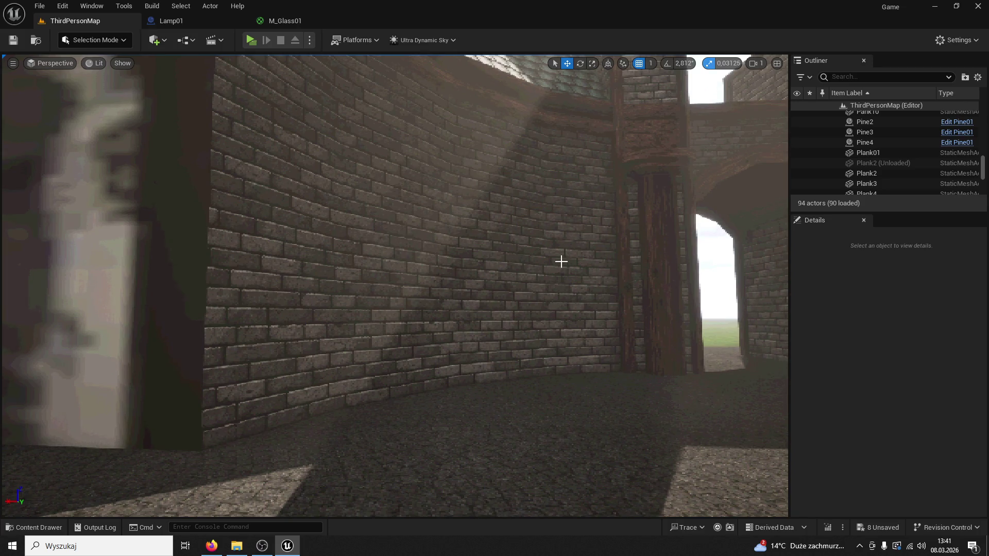
mouse_move(557, 274)
left_mouse_down()
mouse_move(536, 242)
mouse_move(598, 242)
mouse_move(629, 206)
mouse_move(628, 185)
mouse_move(587, 206)
mouse_move(571, 202)
left_mouse_up()
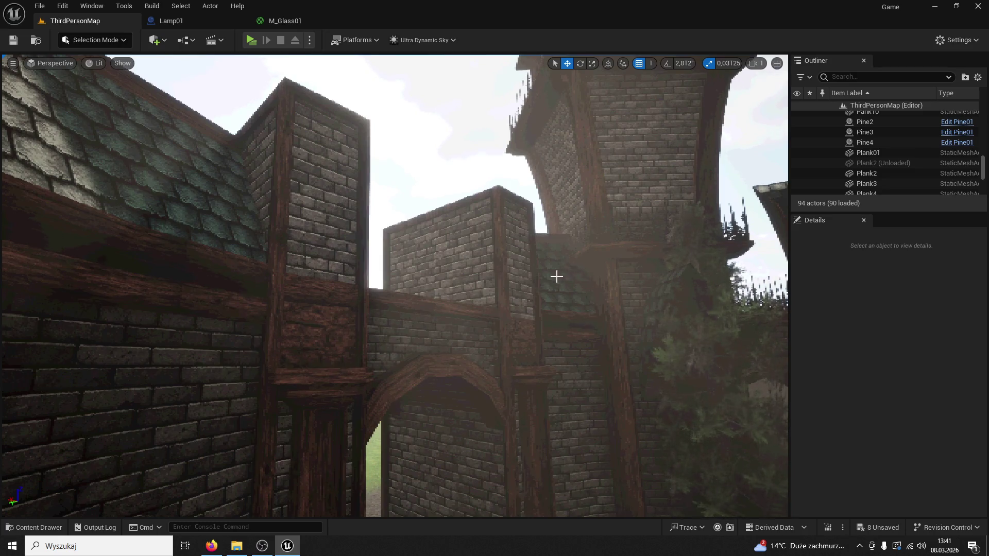
left_click_drag(556, 276, 557, 293)
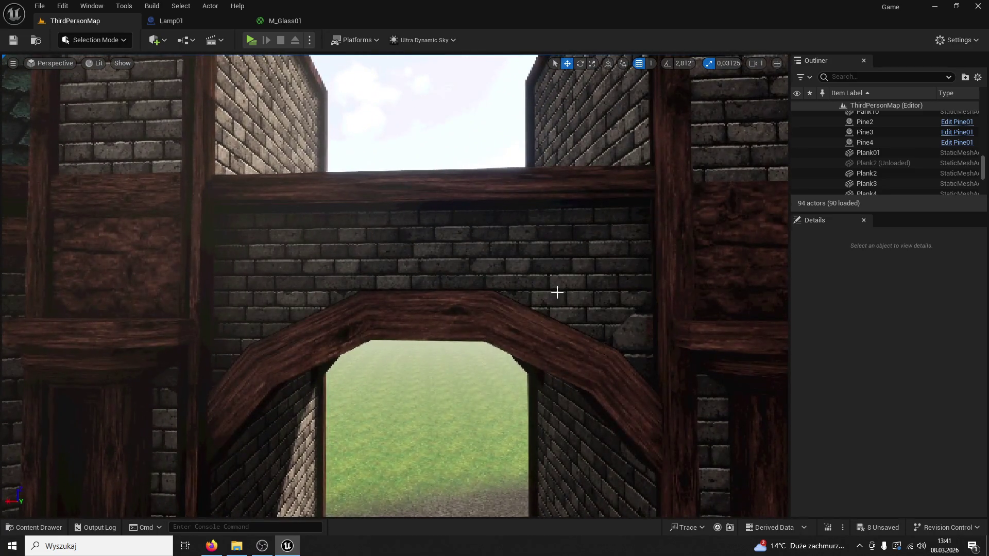
left_click(557, 292)
key("f")
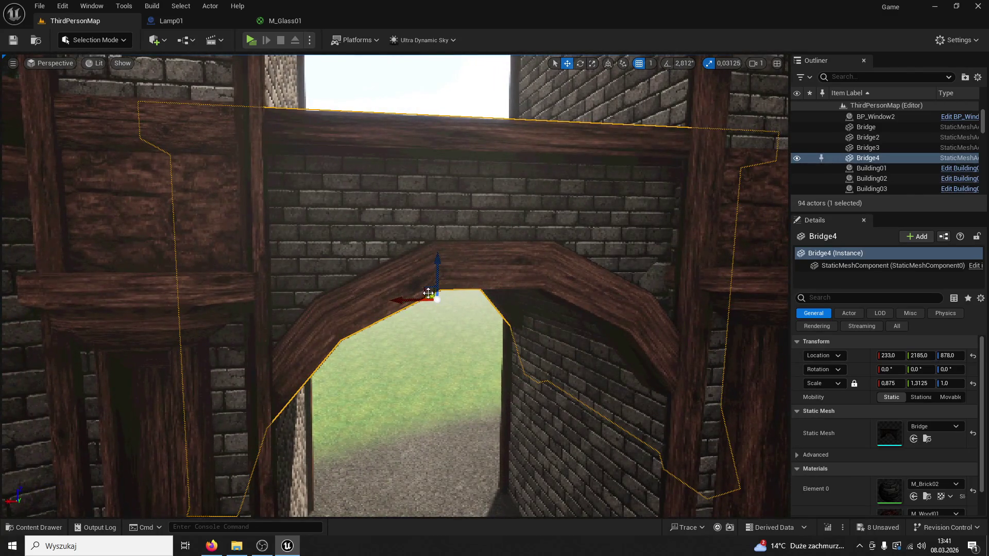
left_click_drag(428, 293, 425, 291)
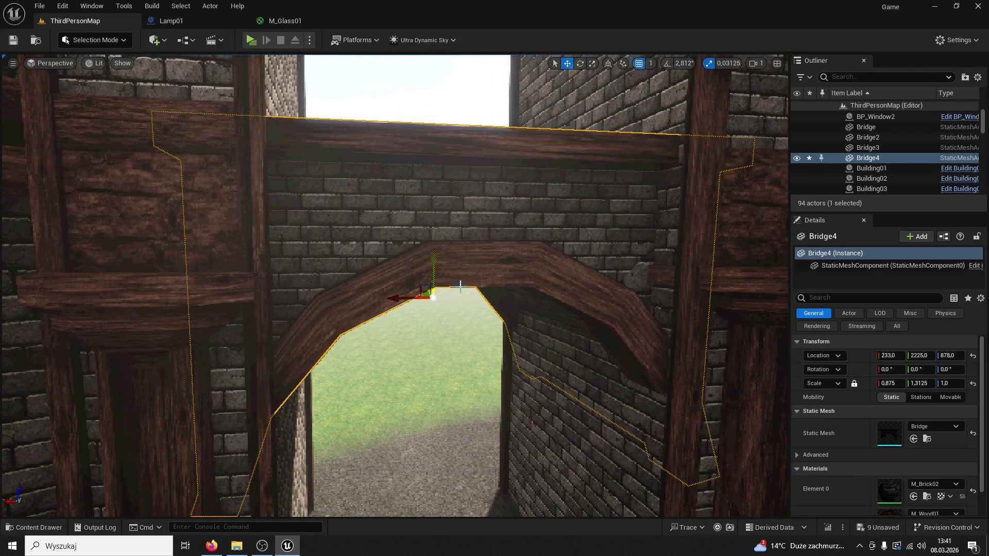
key("ctrl+z")
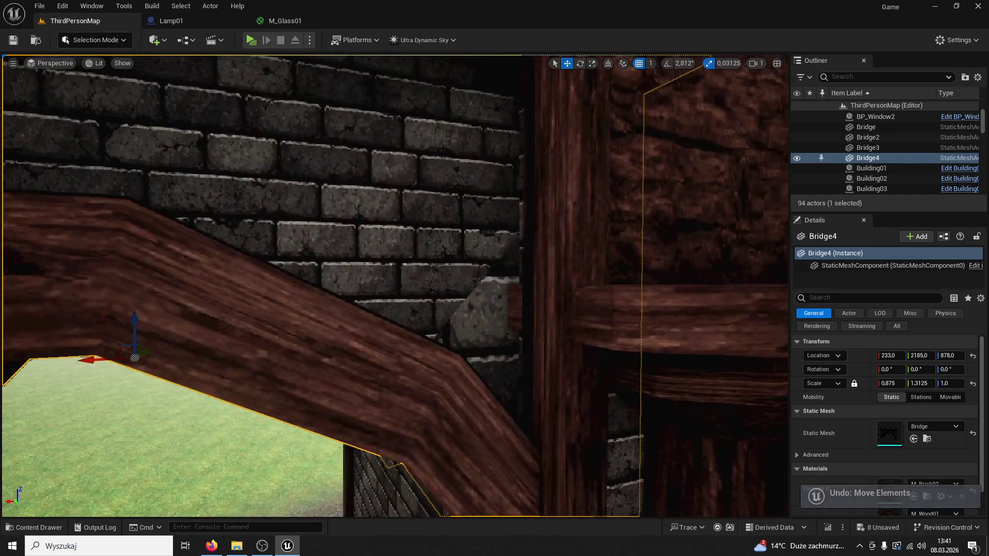
key("f")
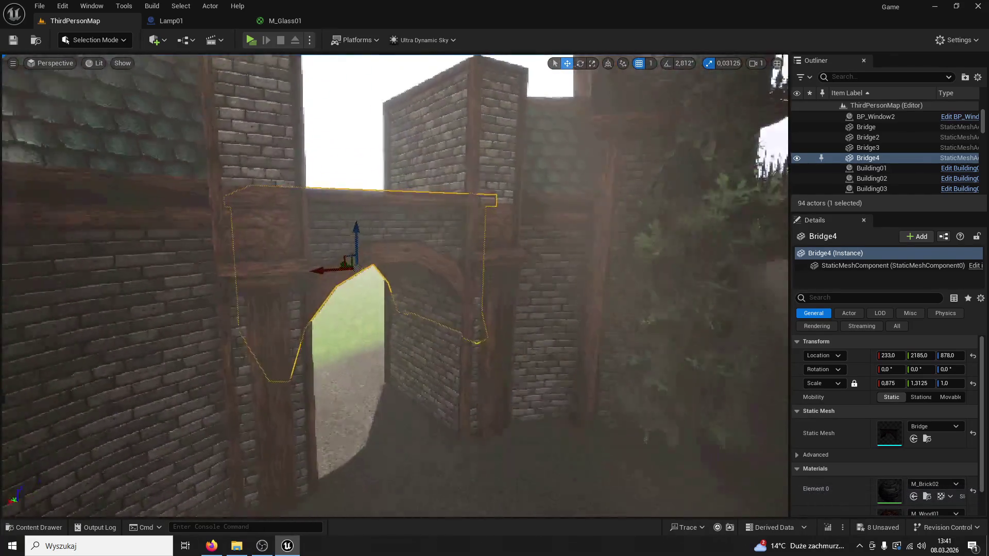
left_click_drag(496, 301, 496, 301)
left_click_drag(520, 444, 569, 278)
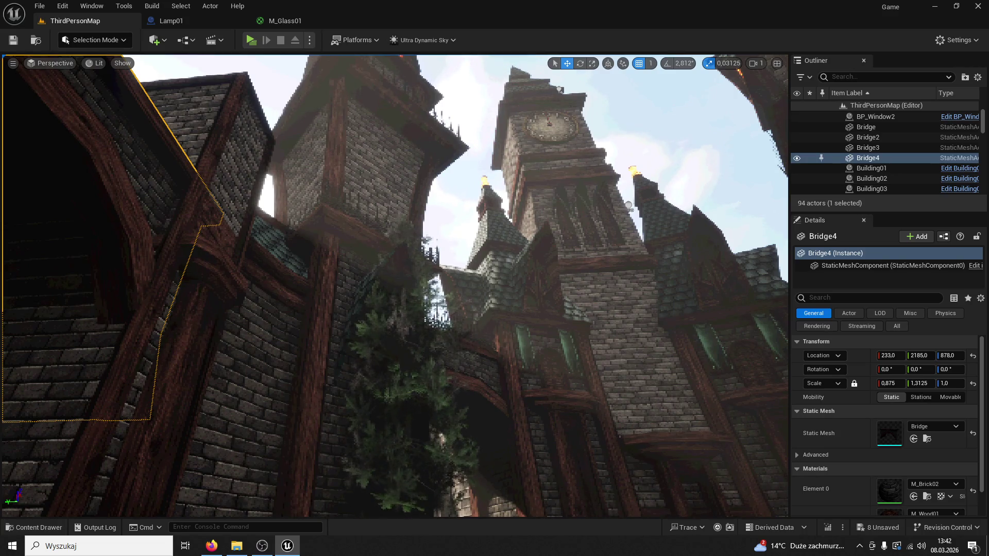
Focus the viewport on Bridge4 and orbit around it beside the tree.
key("alt+Tab")
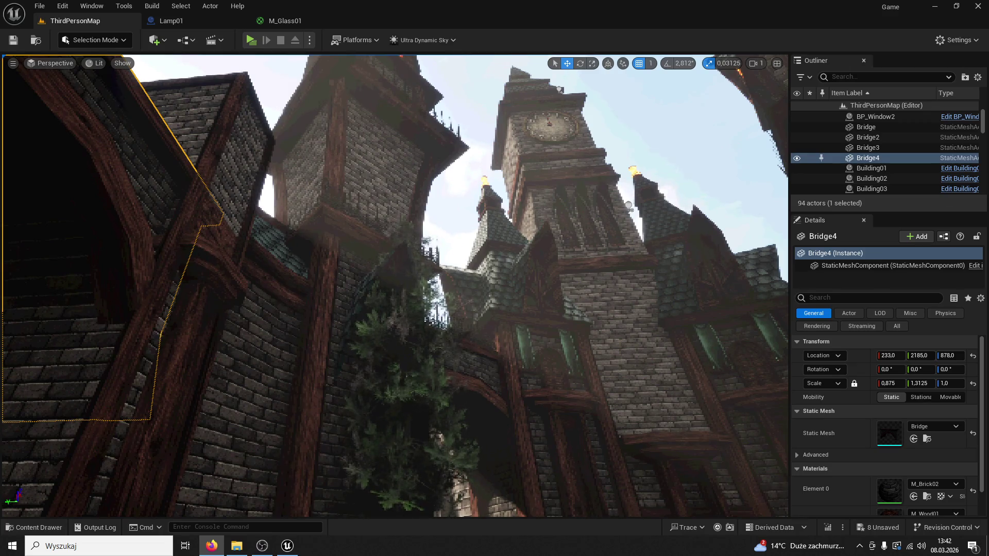
key("f")
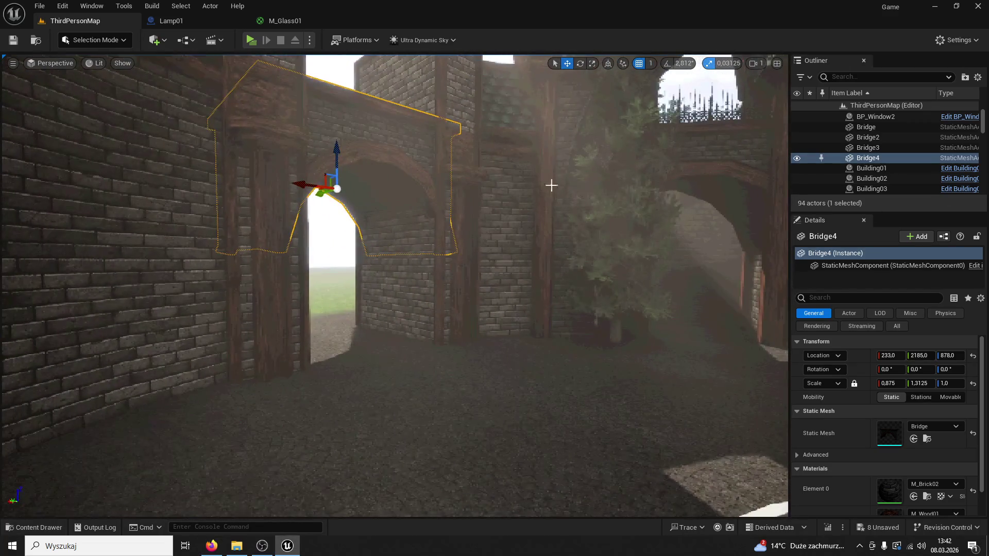
mouse_move(438, 154)
left_mouse_down()
mouse_move(392, 134)
mouse_move(376, 103)
mouse_move(392, 78)
mouse_move(335, 90)
mouse_move(366, 82)
mouse_move(381, 51)
mouse_move(394, 147)
mouse_move(394, 124)
mouse_move(346, 125)
mouse_move(350, 100)
mouse_move(366, 134)
mouse_move(355, 103)
mouse_move(450, 168)
left_mouse_up()
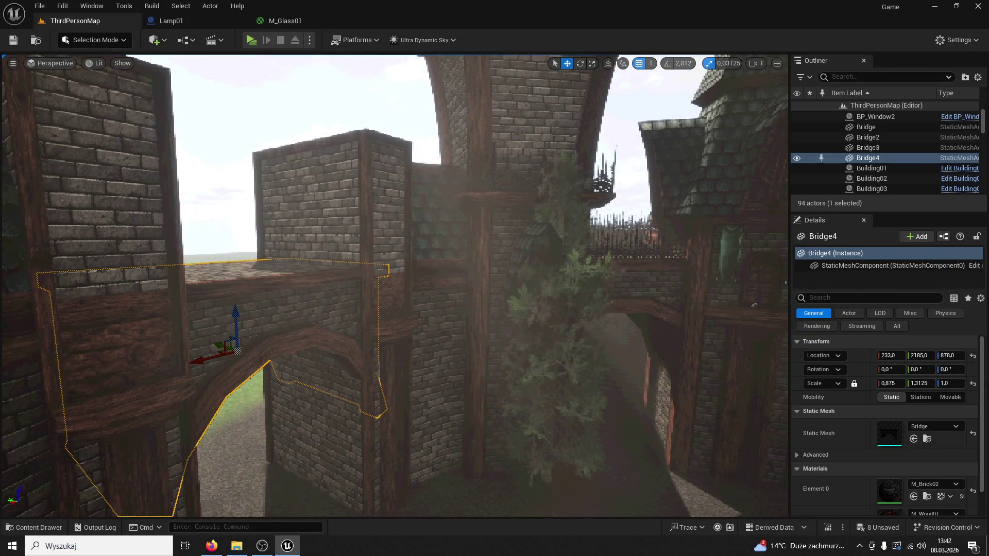
Launch Discord from the hidden system tray icons.
left_click(859, 546)
left_click(828, 525)
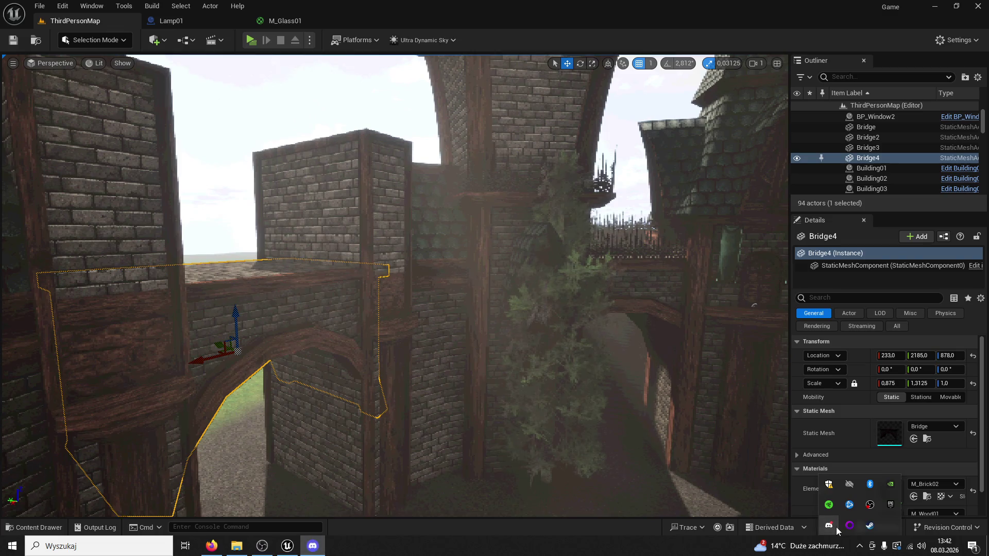